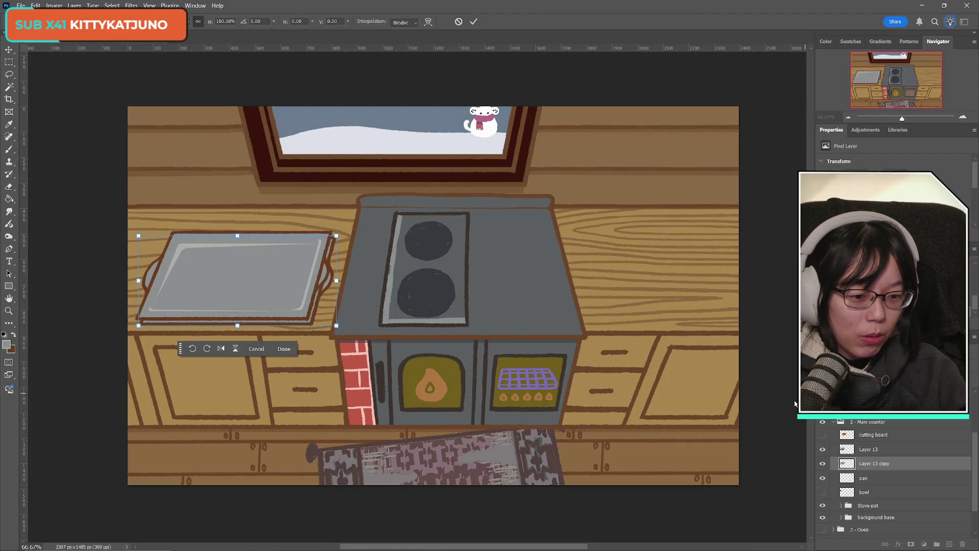
- Commit the tray transform and toggle Layer 13 and Layer 13 copy to compare them
{"action": "key", "text": "Return"}
{"action": "key", "text": "m"}
{"action": "left_click", "coordinate": [822, 450]}
{"action": "left_click", "coordinate": [822, 449]}
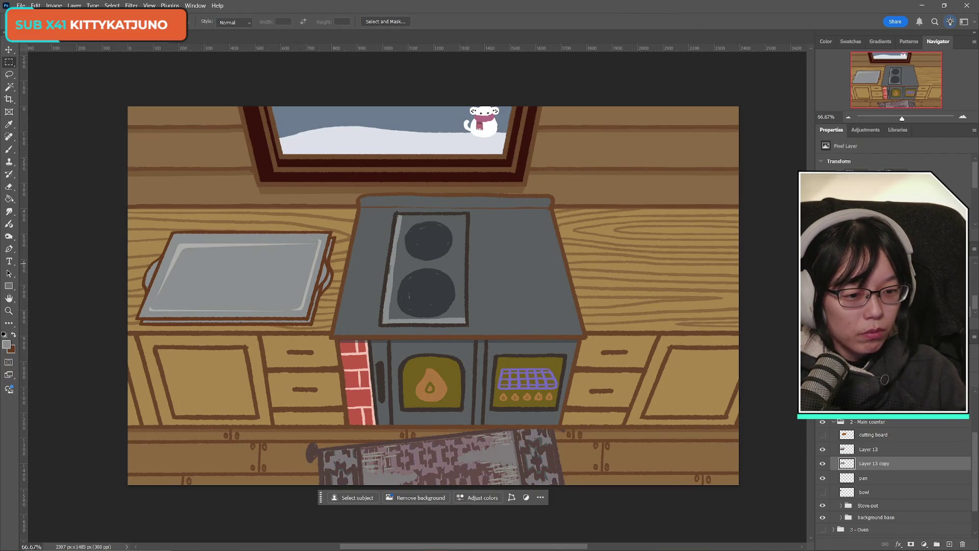
{"action": "left_click", "coordinate": [822, 463]}
{"action": "left_click", "coordinate": [822, 449]}
{"action": "left_click", "coordinate": [822, 449]}
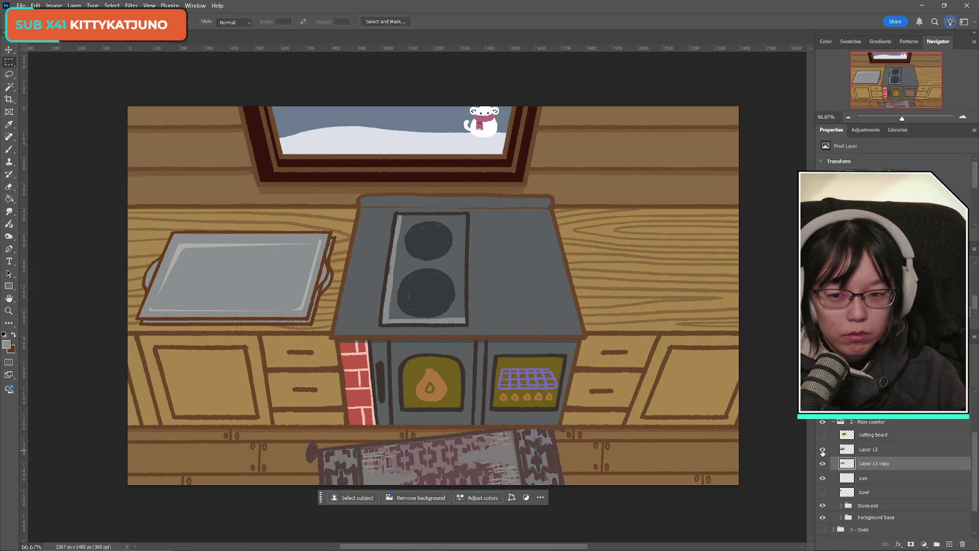
{"action": "left_click", "coordinate": [822, 448]}
{"action": "left_click", "coordinate": [823, 449]}
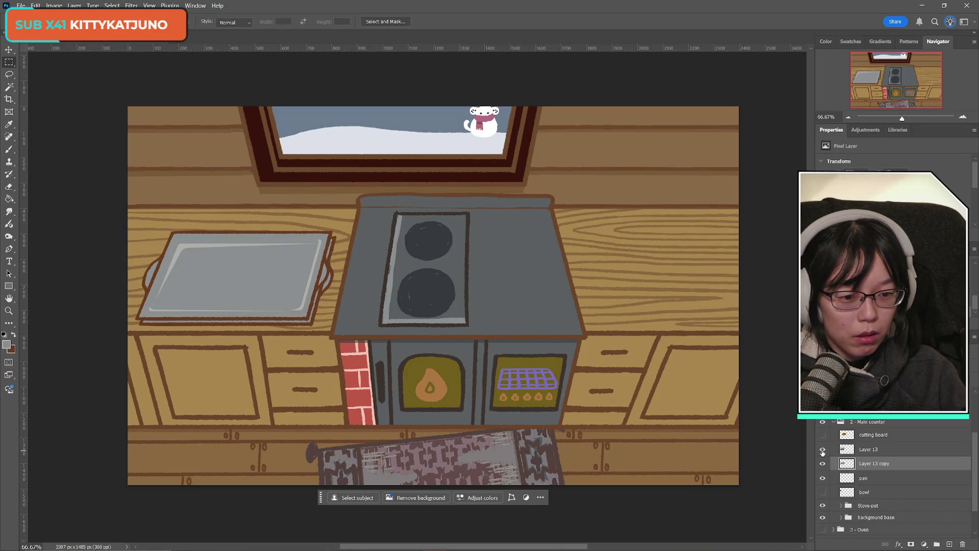
- Reshape the tray again with Free Transform and commit the new shape
{"action": "key", "text": "ctrl+t"}
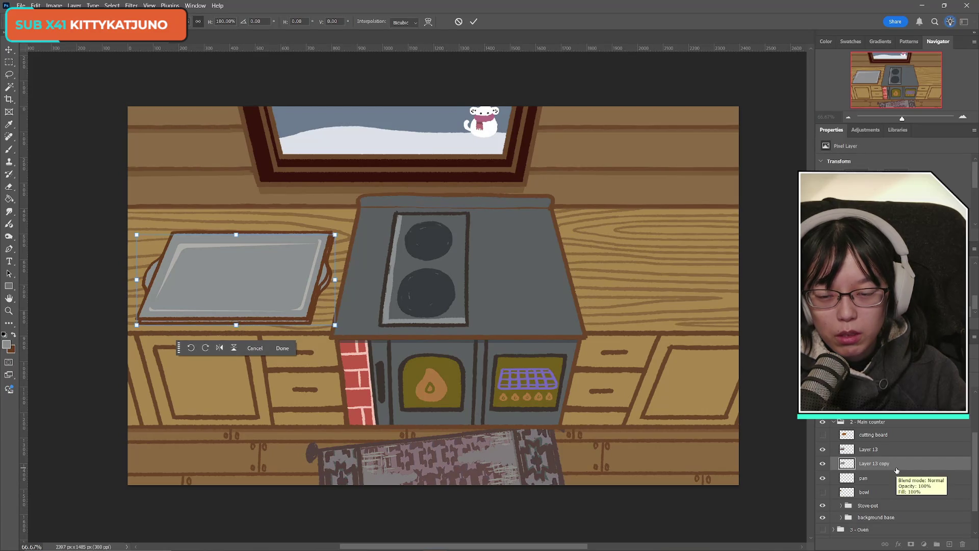
{"action": "left_click", "coordinate": [475, 21]}
{"action": "key", "text": "ctrl+t"}
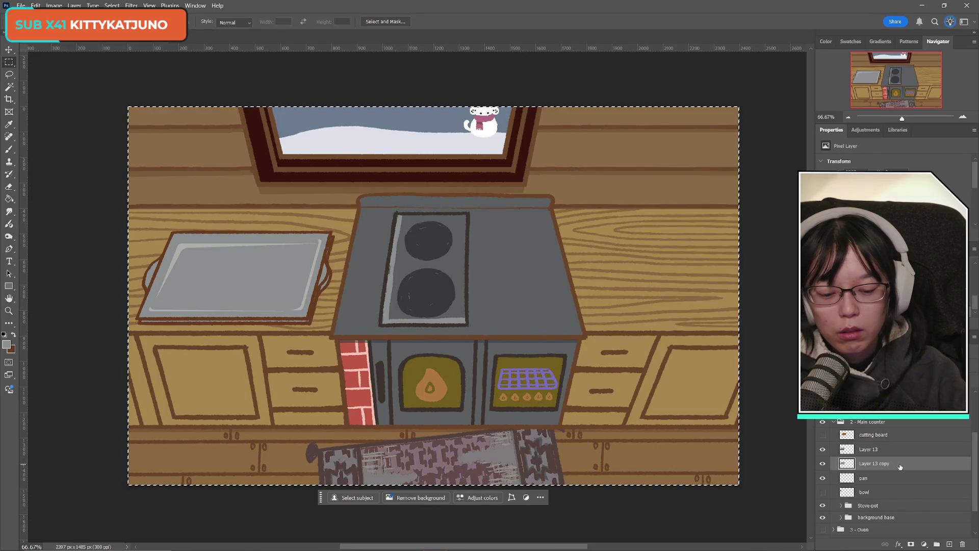
{"action": "left_click", "coordinate": [475, 22]}
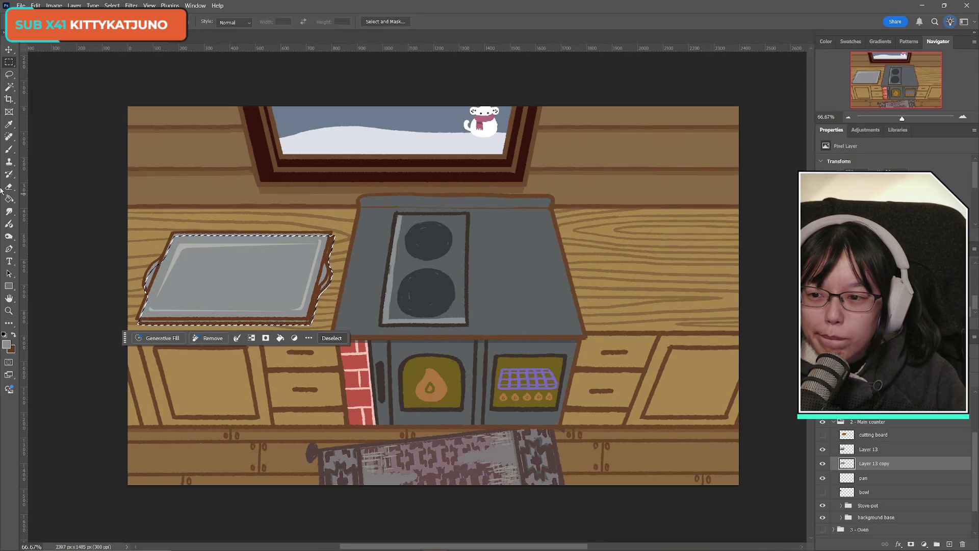
{"action": "left_click", "coordinate": [13, 334]}
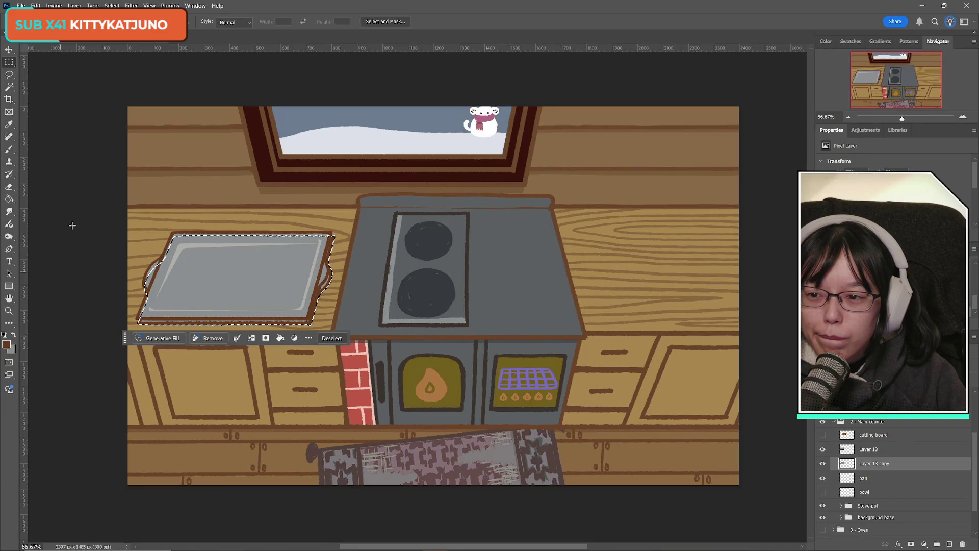
{"action": "key", "text": "b"}
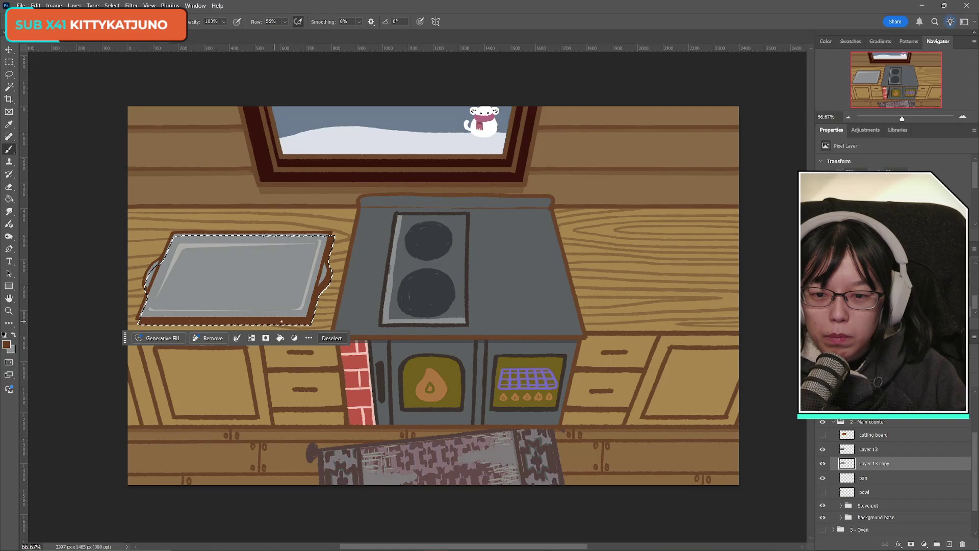
{"action": "left_click", "coordinate": [9, 62]}
{"action": "left_click", "coordinate": [621, 339]}
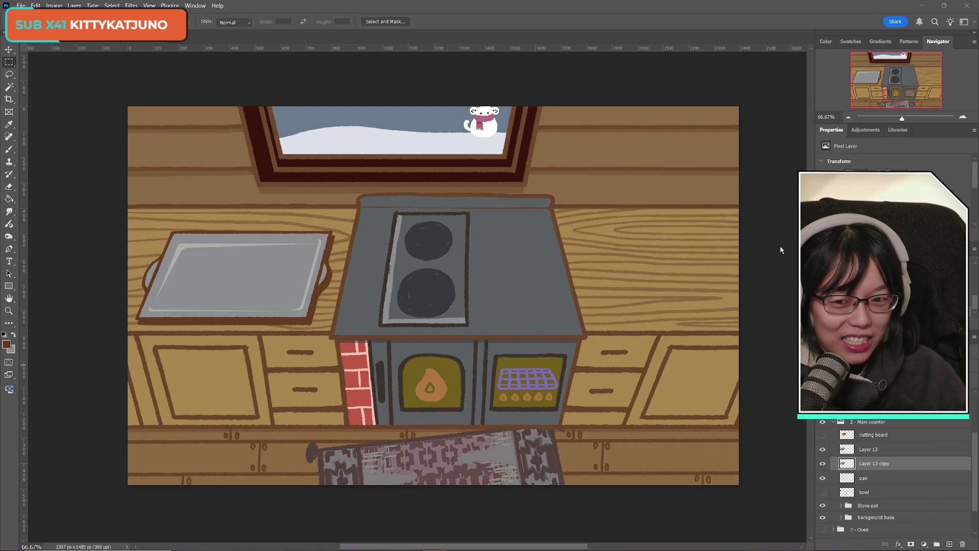
{"action": "left_click", "coordinate": [831, 466]}
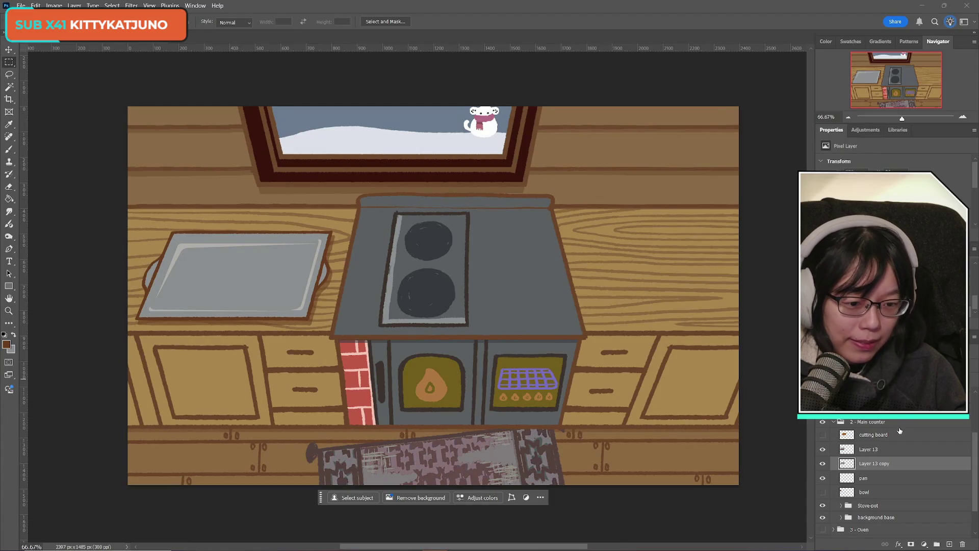
- Remove the old Layer 13 and name the remaining tray layer 'sheet pan'
{"action": "left_click", "coordinate": [884, 451]}
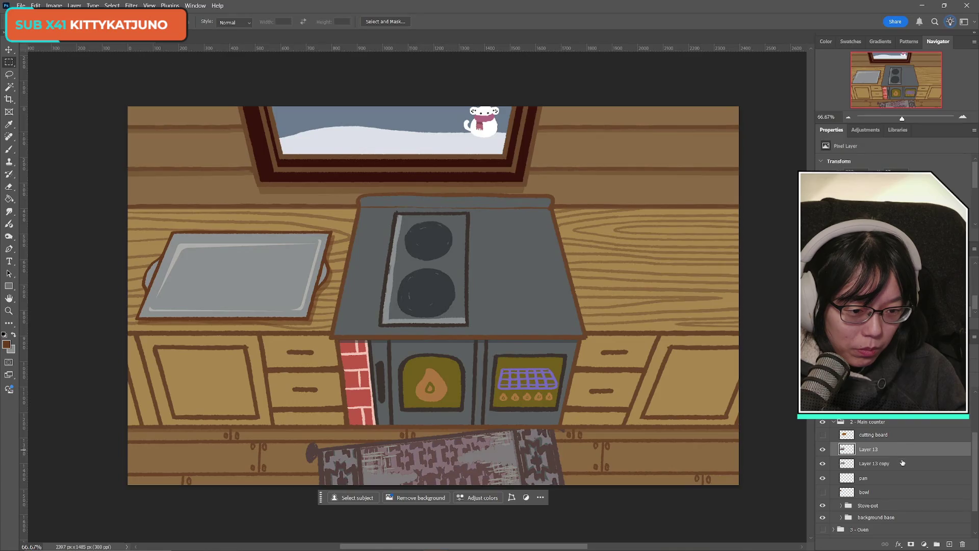
{"action": "key", "text": "ctrl+e"}
{"action": "double_click", "coordinate": [879, 448]}
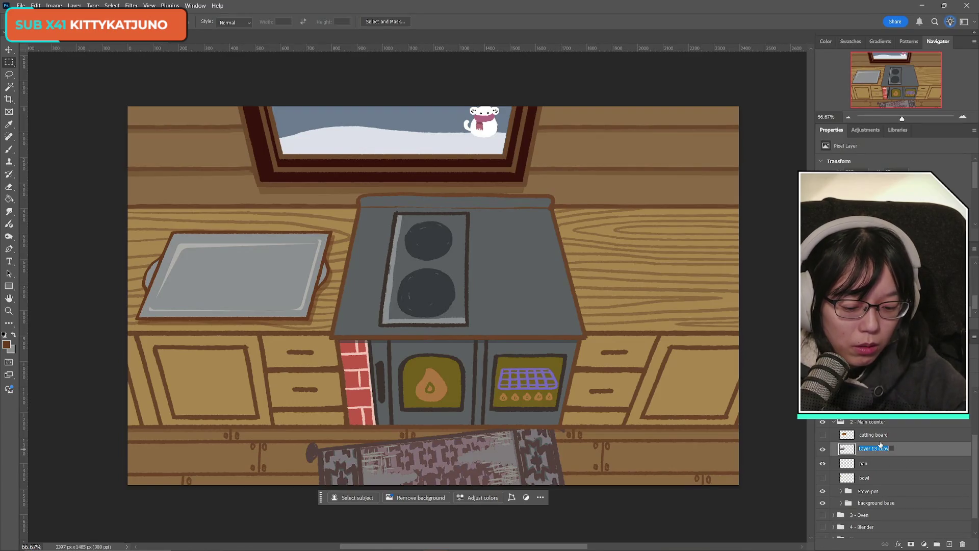
{"action": "type", "text": "sheet pan"}
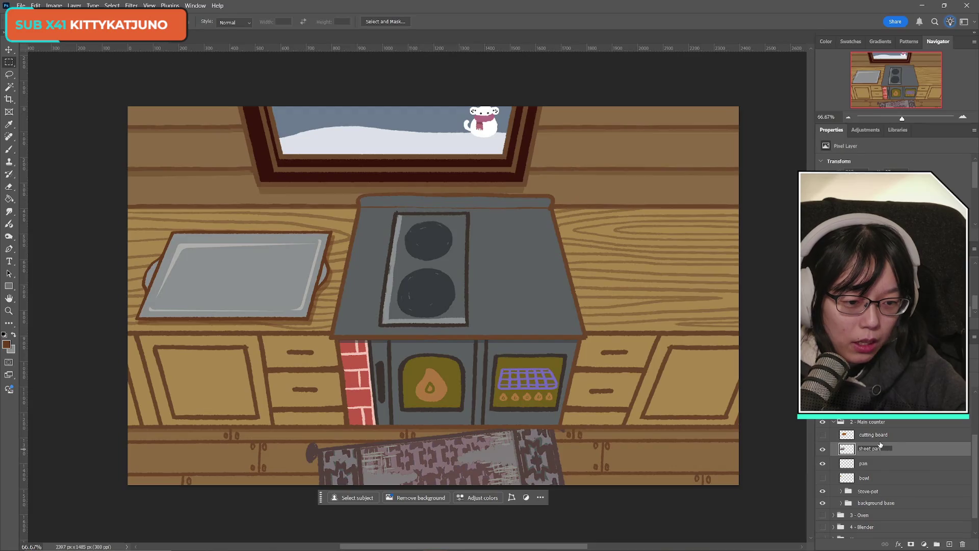
{"action": "key", "text": "Return"}
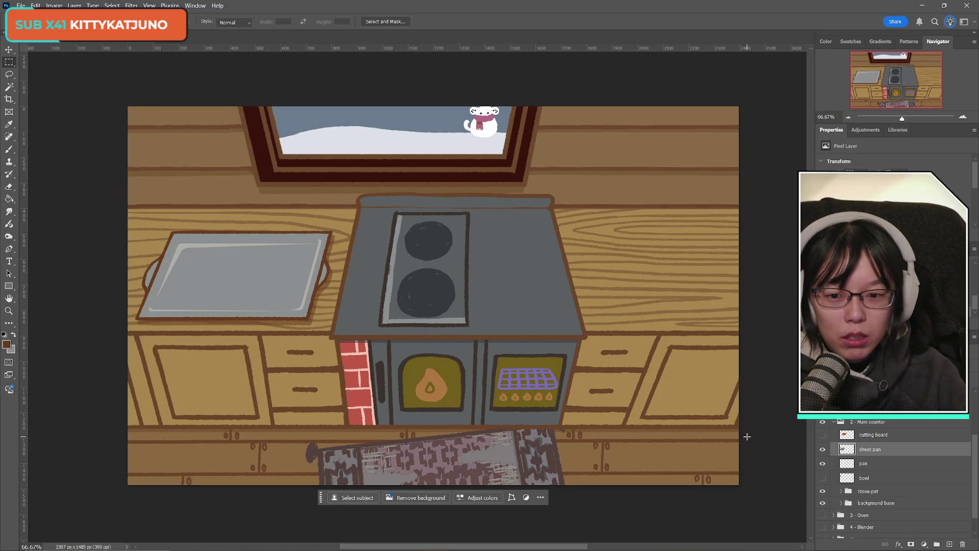
- Toggle the sheet pan layer's visibility several times to check it
{"action": "left_click", "coordinate": [823, 449]}
{"action": "left_click", "coordinate": [823, 450]}
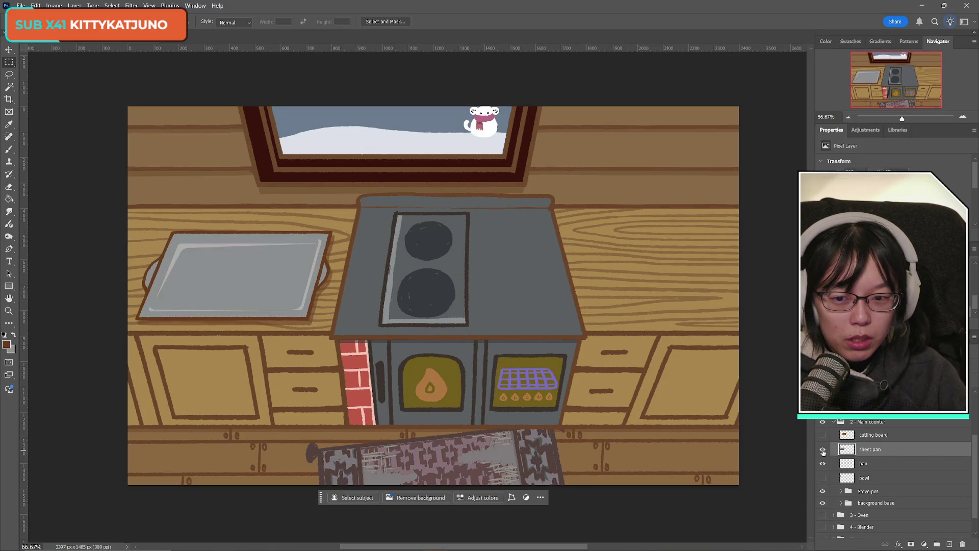
{"action": "left_click", "coordinate": [823, 450]}
{"action": "left_click", "coordinate": [823, 450]}
{"action": "left_click", "coordinate": [823, 451]}
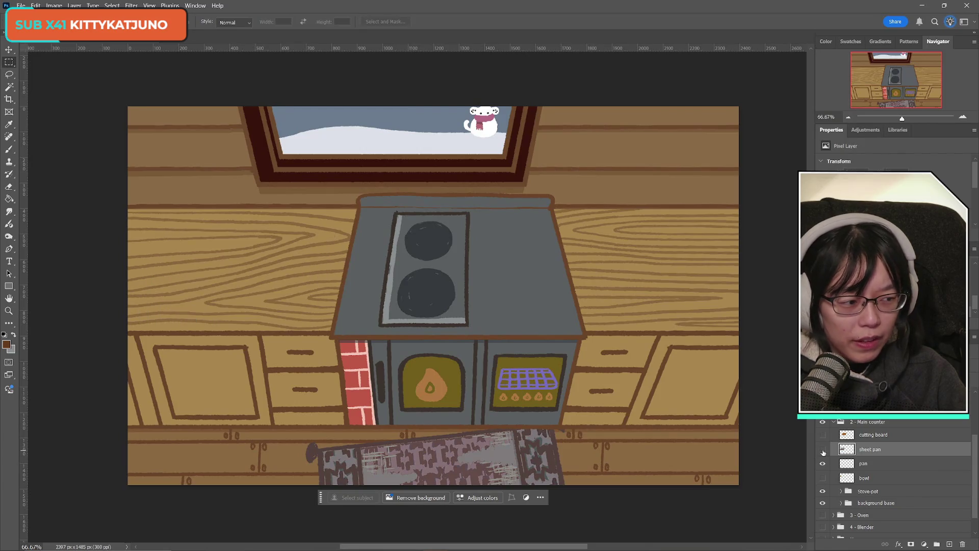
{"action": "left_click", "coordinate": [823, 451]}
{"action": "left_click", "coordinate": [823, 450]}
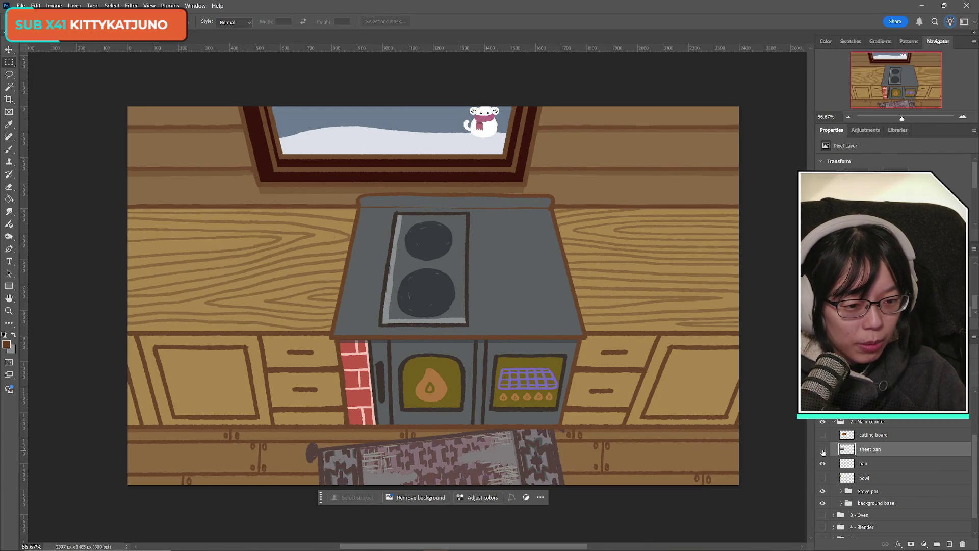
{"action": "left_click", "coordinate": [823, 451]}
- Check the cutting board layer and leave it hidden, with sheet pan visible
{"action": "left_click", "coordinate": [823, 437]}
{"action": "left_click", "coordinate": [823, 437]}
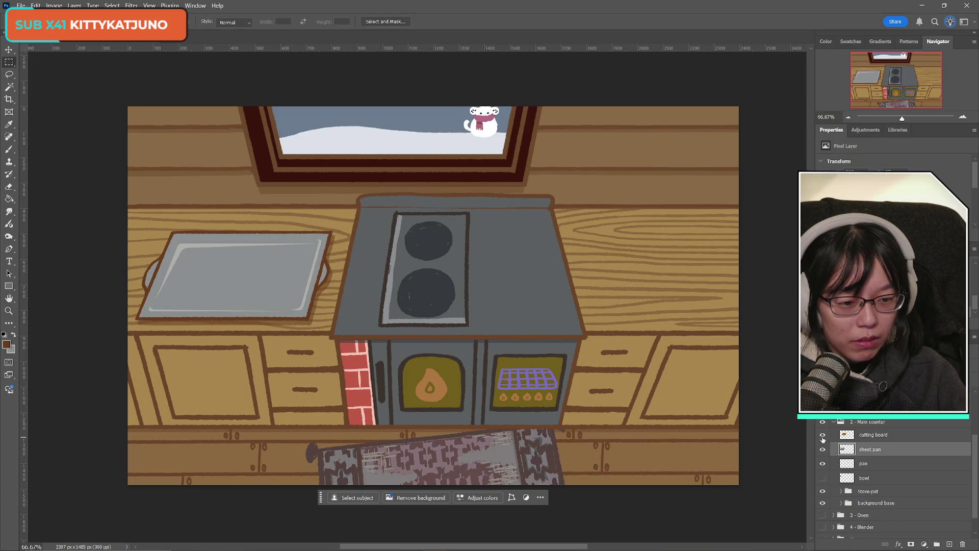
{"action": "left_click", "coordinate": [822, 436]}
{"action": "left_click", "coordinate": [822, 436]}
{"action": "left_click", "coordinate": [821, 437]}
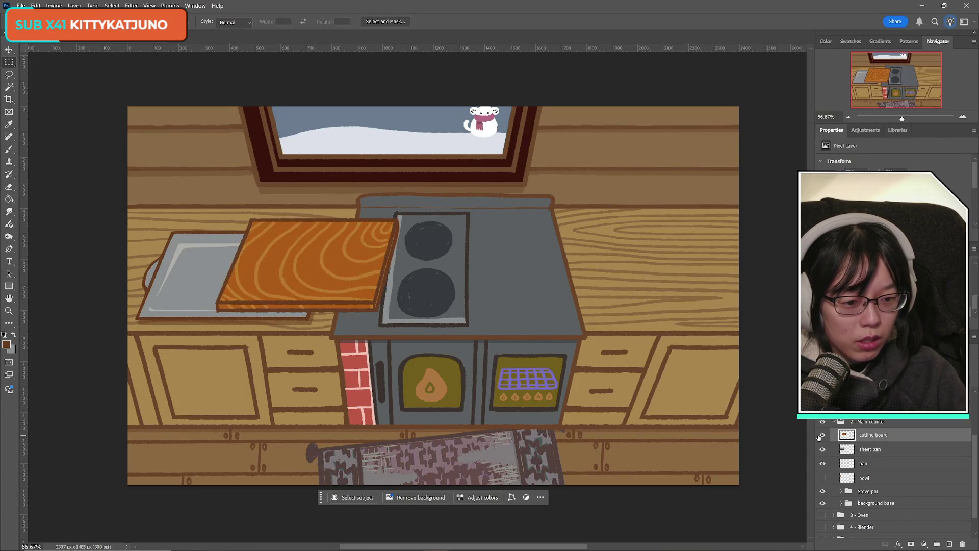
{"action": "left_click", "coordinate": [821, 437]}
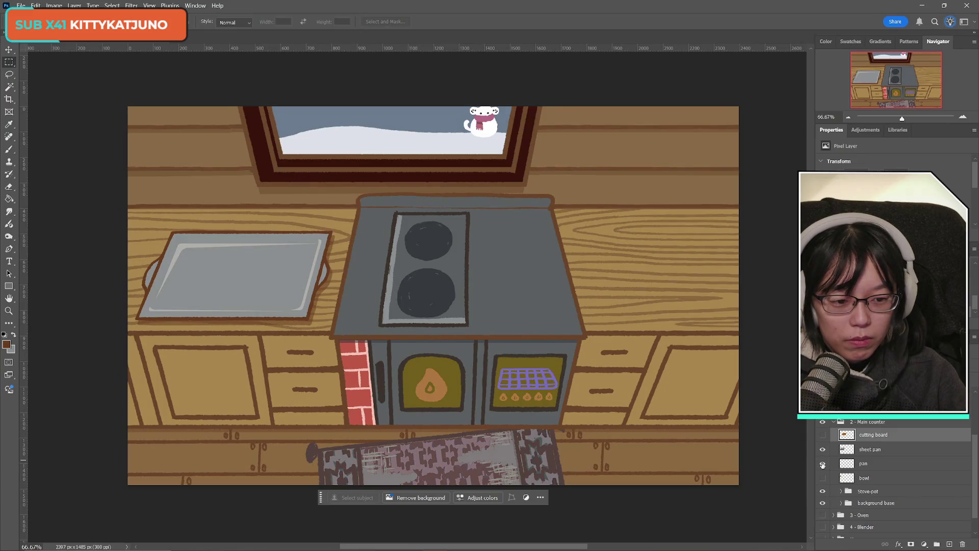
{"action": "left_click", "coordinate": [825, 450]}
{"action": "left_click", "coordinate": [825, 450]}
- Make sheet pan the active layer and select the whole canvas
{"action": "left_click", "coordinate": [877, 449]}
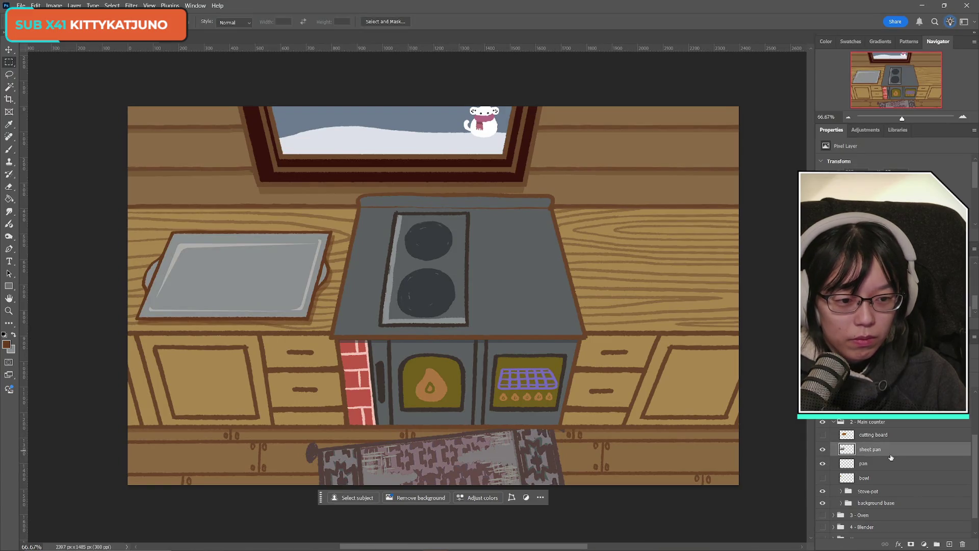
{"action": "key", "text": "ctrl+a"}
{"action": "left_click", "coordinate": [21, 6]}
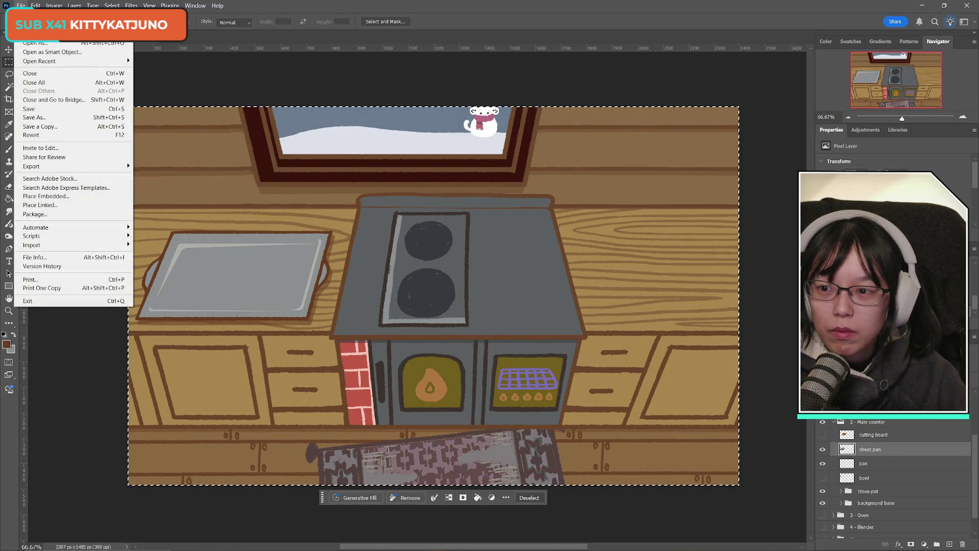
- Paste the sheet pan into a new document and hide its white background
{"action": "left_click", "coordinate": [107, 43]}
{"action": "key", "text": "ctrl+n"}
{"action": "key", "text": "Return"}
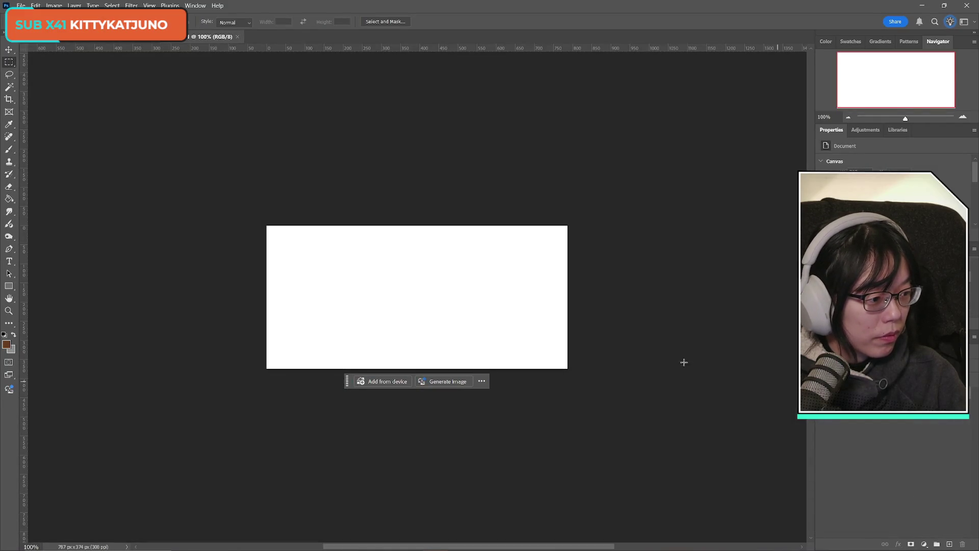
{"action": "key", "text": "ctrl+v"}
{"action": "left_click", "coordinate": [828, 420]}
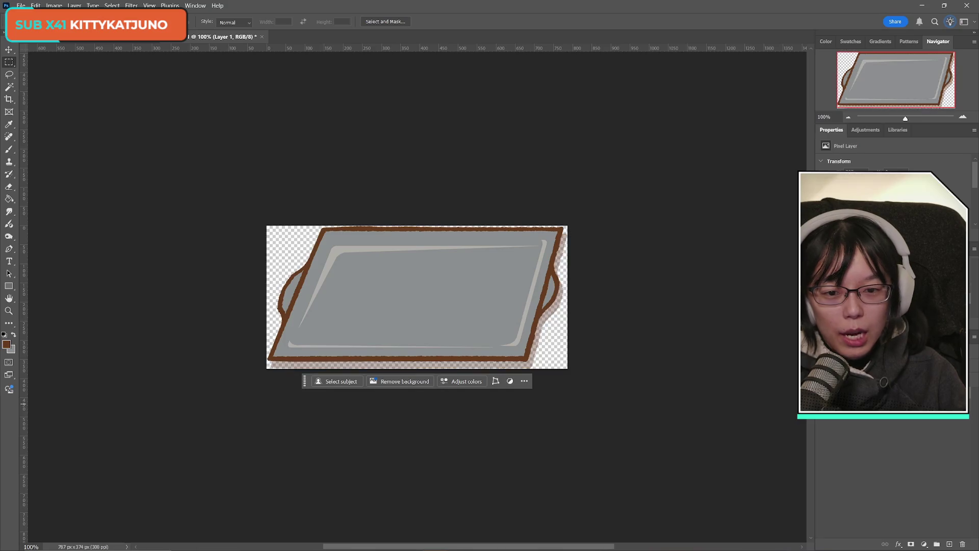
- Start a Save a Copy with PNG as the file format
{"action": "left_click", "coordinate": [21, 5]}
{"action": "left_click", "coordinate": [61, 130]}
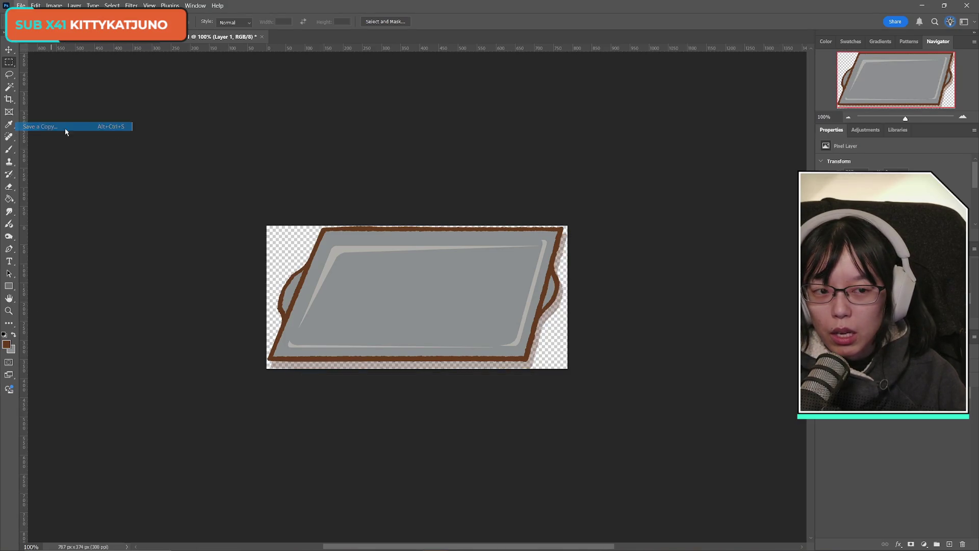
{"action": "left_click", "coordinate": [658, 372]}
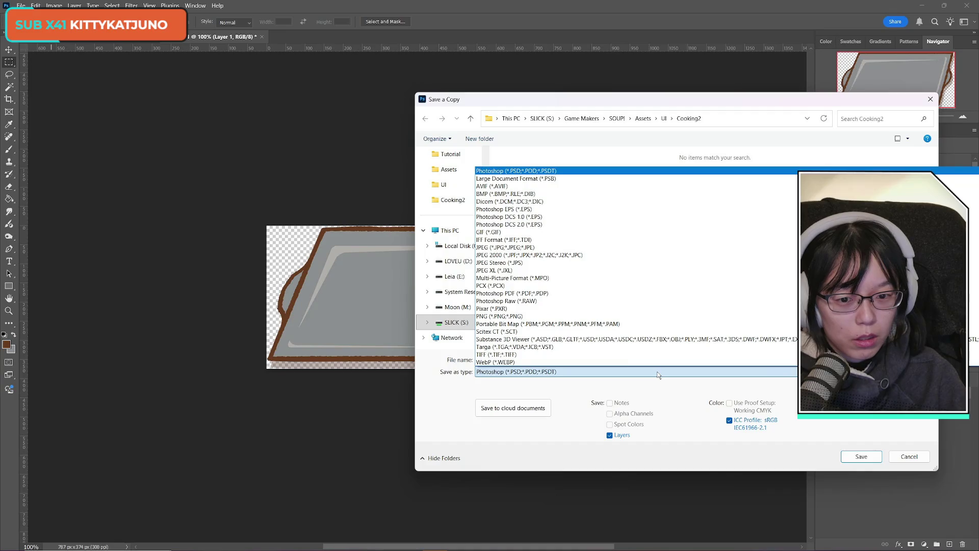
{"action": "left_click", "coordinate": [557, 316]}
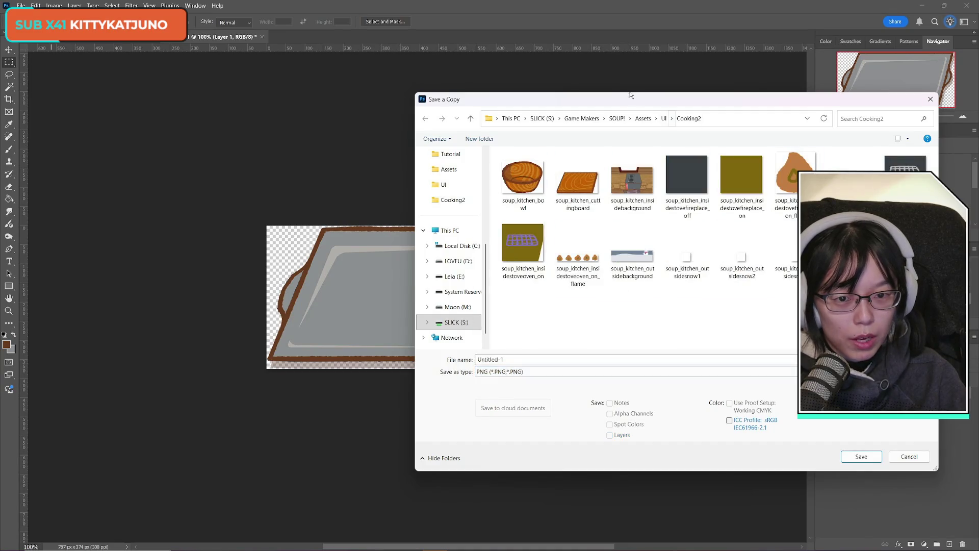
{"action": "mouse_move", "coordinate": [615, 103]}
{"action": "left_mouse_down"}
{"action": "mouse_move", "coordinate": [385, 152]}
{"action": "mouse_move", "coordinate": [604, 97]}
{"action": "mouse_move", "coordinate": [595, 93]}
{"action": "mouse_move", "coordinate": [644, 94]}
{"action": "mouse_move", "coordinate": [582, 92]}
{"action": "mouse_move", "coordinate": [595, 90]}
{"action": "left_mouse_up"}
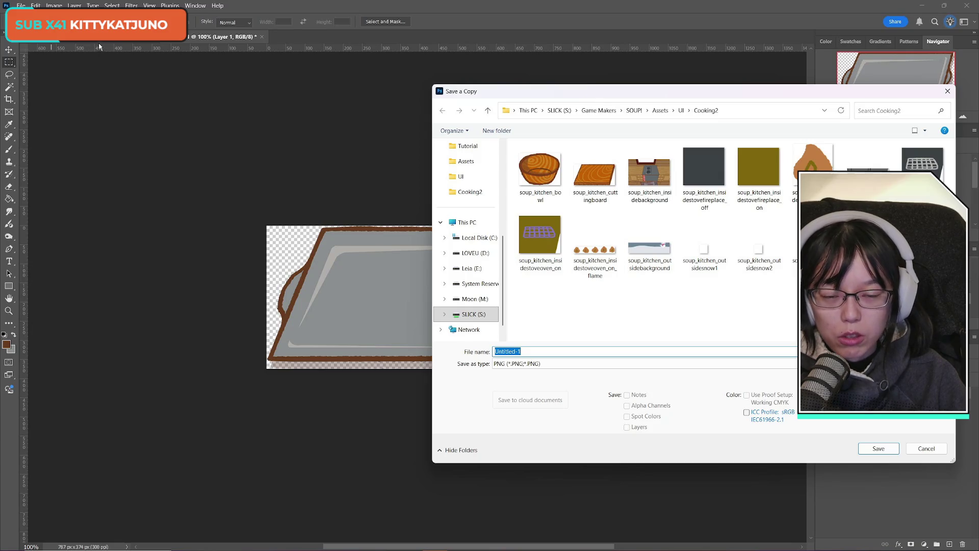
{"action": "mouse_move", "coordinate": [594, 94]}
{"action": "left_mouse_down"}
{"action": "mouse_move", "coordinate": [818, 138]}
{"action": "mouse_move", "coordinate": [581, 78]}
{"action": "mouse_move", "coordinate": [593, 84]}
{"action": "left_mouse_up"}
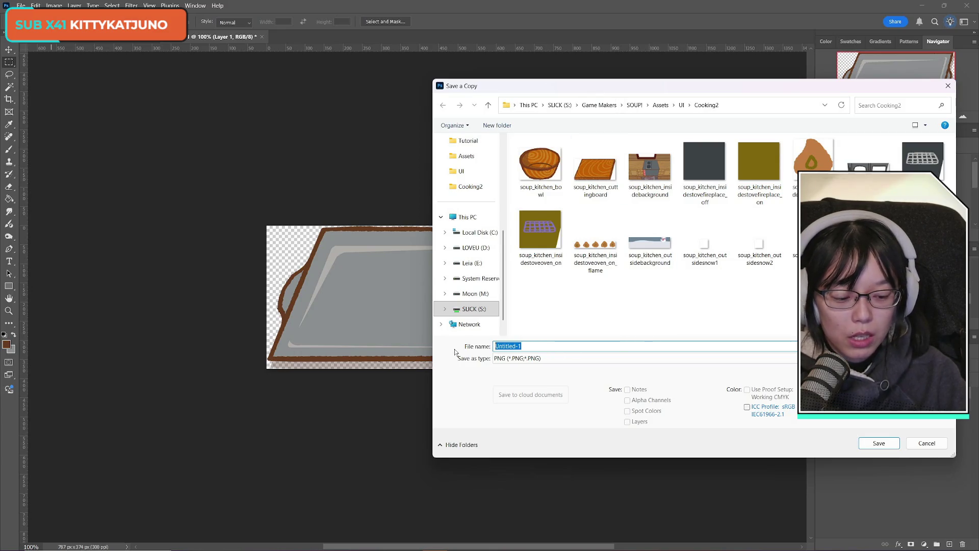
- Save the copy as soup_kitchen_sheetpan PNG in the Cooking2 assets folder
{"action": "key", "text": "BackSpace"}
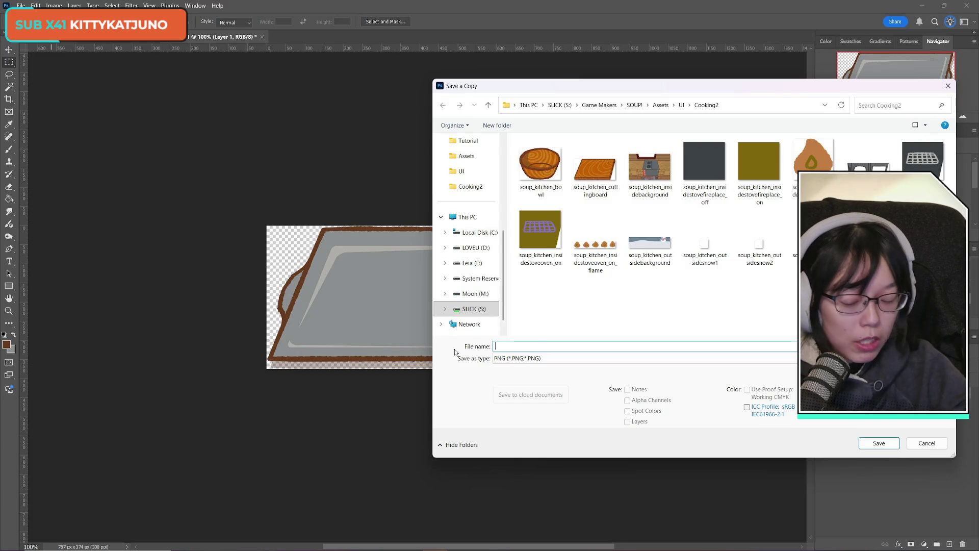
{"action": "type", "text": "sheet pan"}
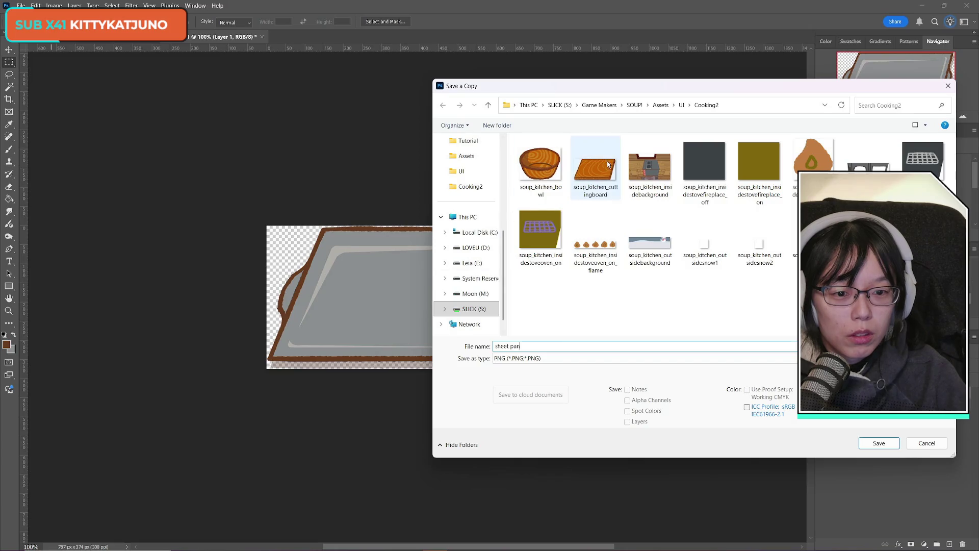
{"action": "left_click", "coordinate": [595, 166]}
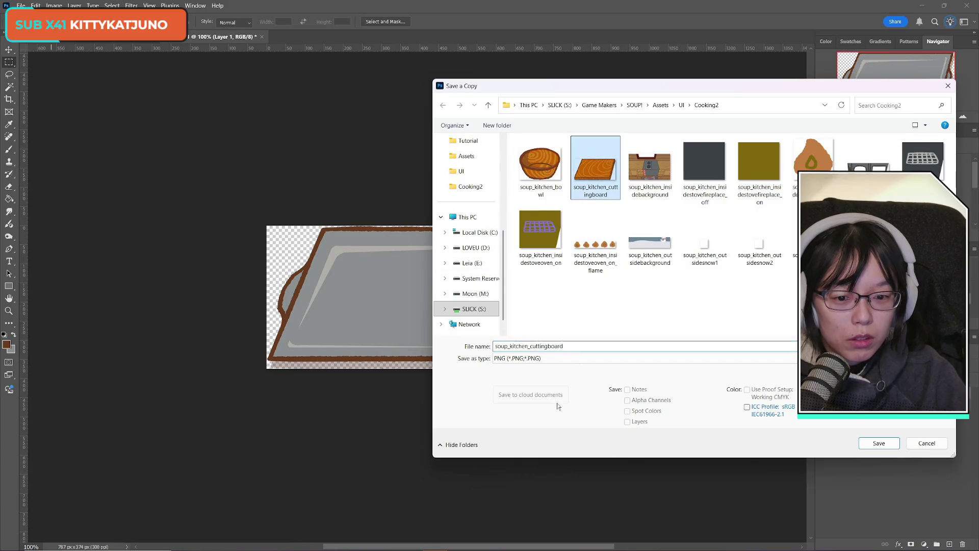
{"action": "left_click", "coordinate": [587, 347]}
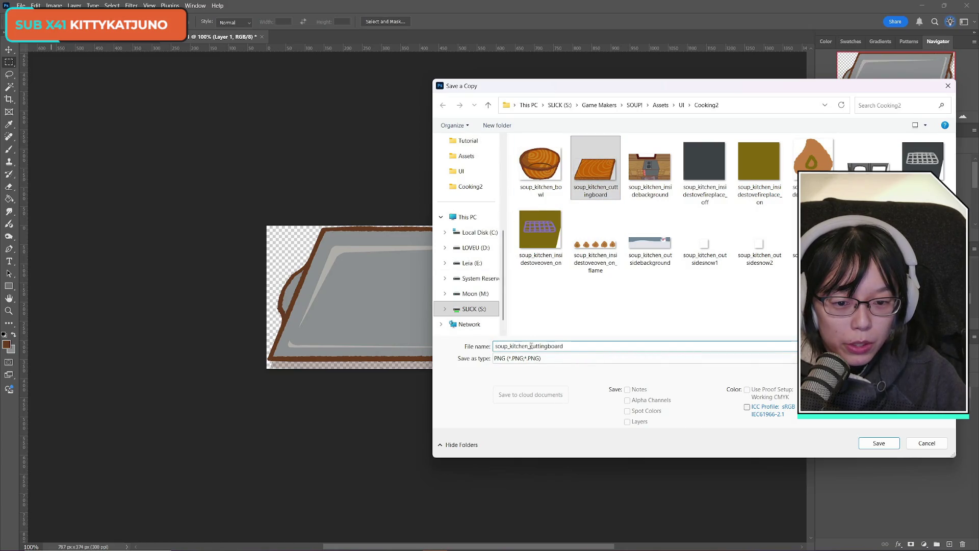
{"action": "left_click_drag", "start_coordinate": [563, 346], "coordinate": [530, 346]}
{"action": "type", "text": "sheetpan"}
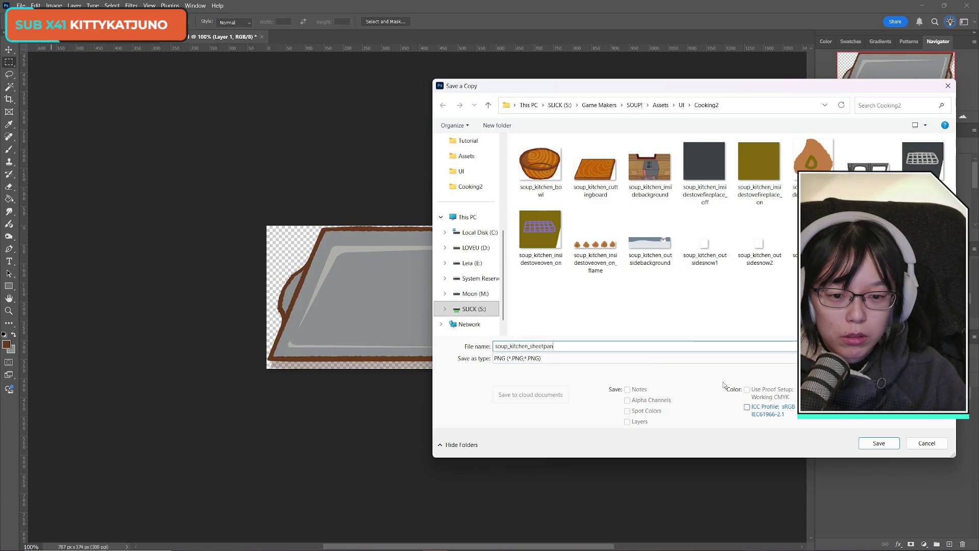
{"action": "left_click", "coordinate": [880, 445]}
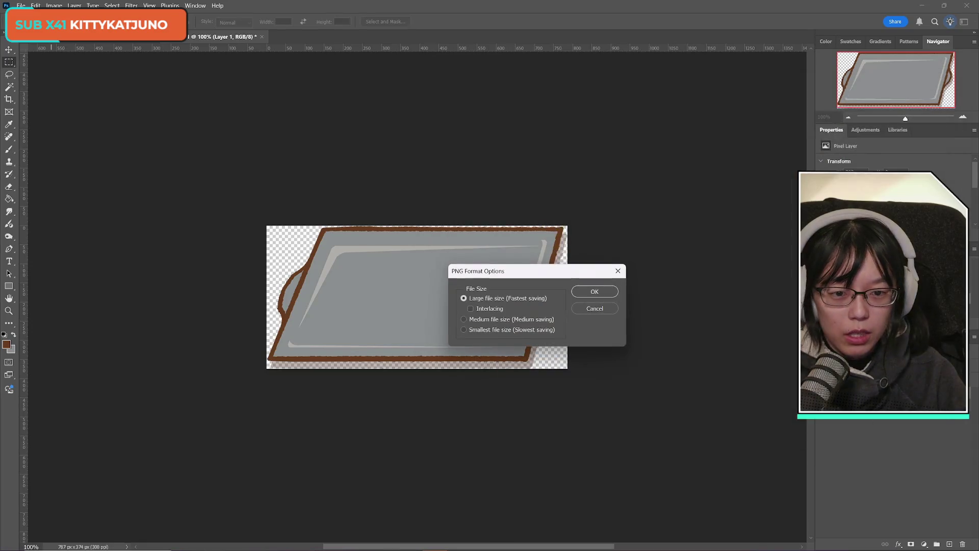
{"action": "left_click", "coordinate": [594, 291]}
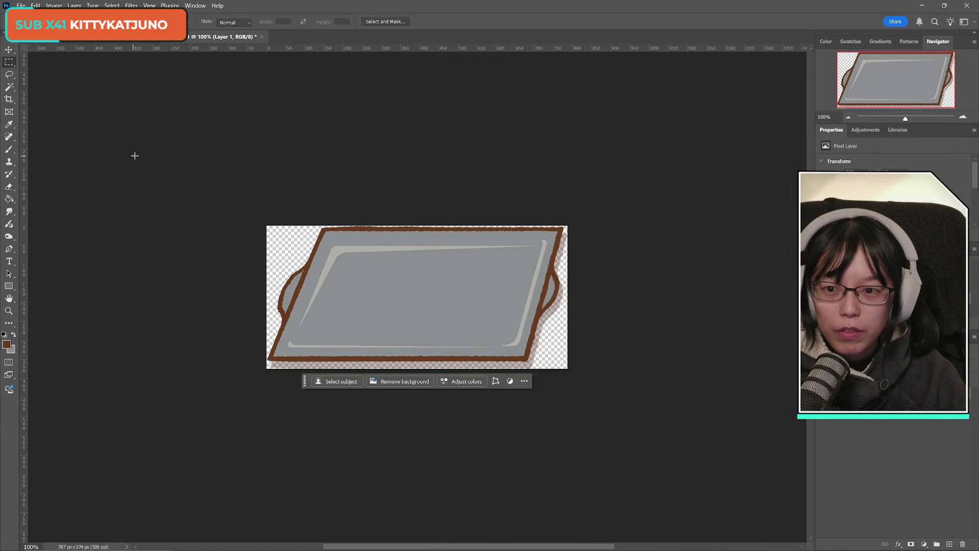
- Close Untitled-1 without saving and drop the selection
{"action": "left_click", "coordinate": [262, 37]}
{"action": "left_click", "coordinate": [504, 210]}
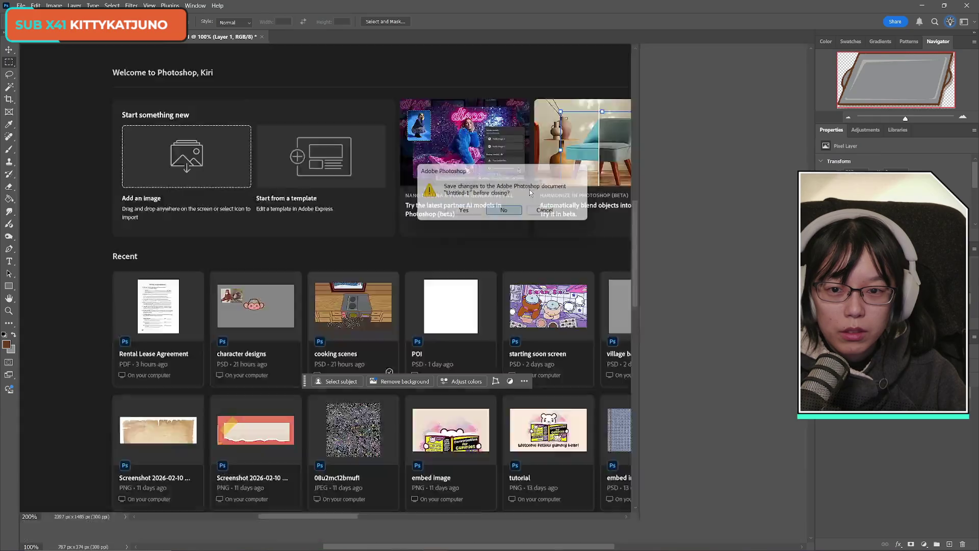
{"action": "key", "text": "ctrl+d"}
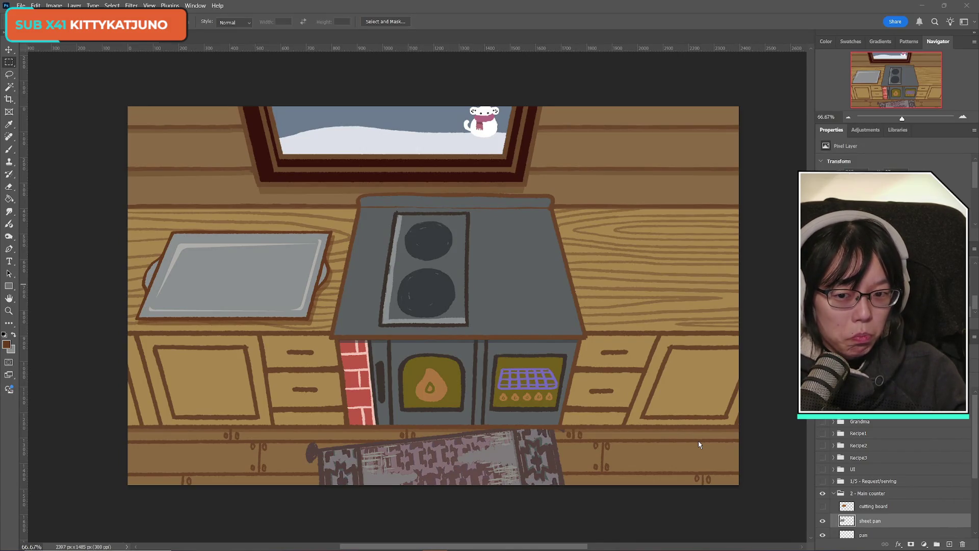
- Compare the counter with and without the sheet pan, leaving it hidden
{"action": "scroll", "coordinate": [835, 515], "scroll_direction": "down", "scroll_amount": 3}
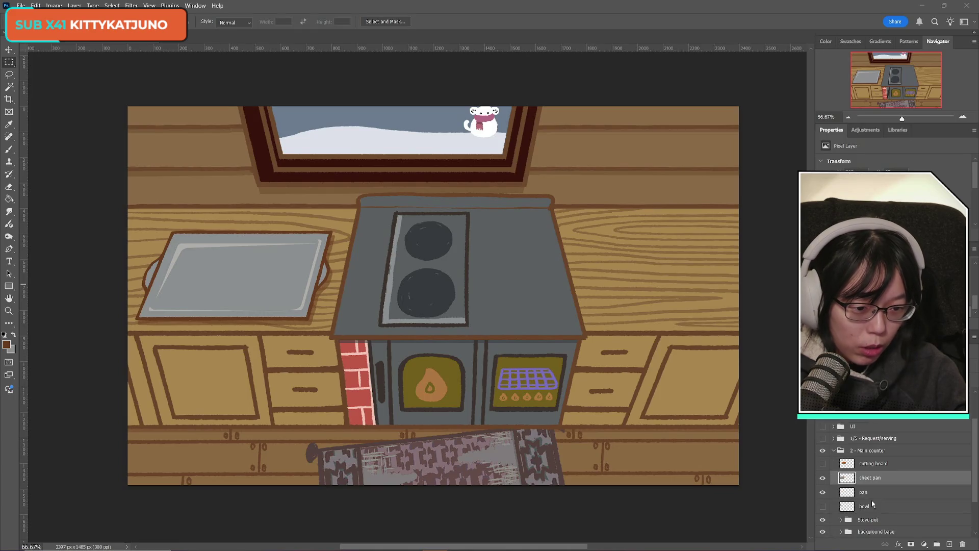
{"action": "left_click", "coordinate": [822, 480]}
{"action": "left_click", "coordinate": [823, 480]}
{"action": "left_click", "coordinate": [823, 479]}
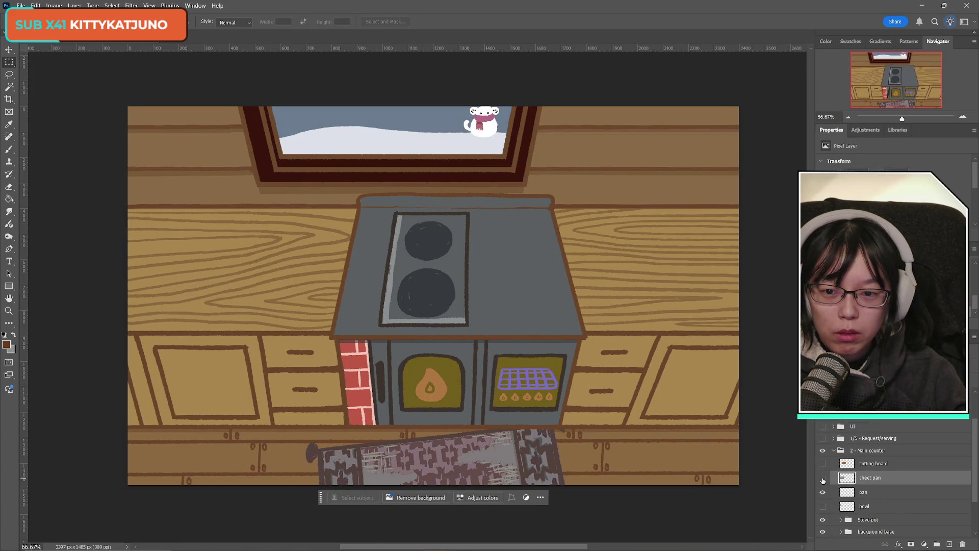
{"action": "left_click", "coordinate": [822, 479]}
{"action": "left_click", "coordinate": [823, 479]}
{"action": "left_click", "coordinate": [823, 479]}
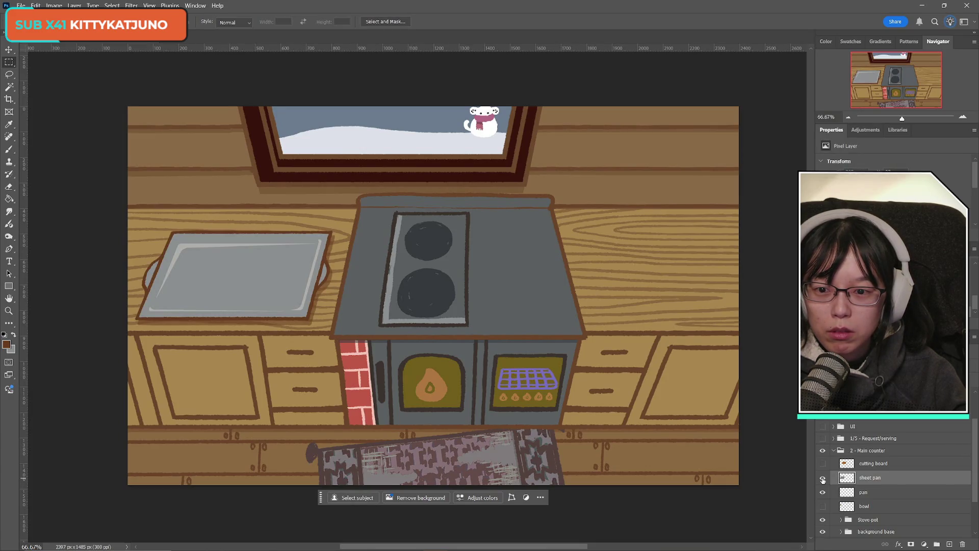
{"action": "left_click", "coordinate": [823, 480]}
{"action": "left_click", "coordinate": [823, 480]}
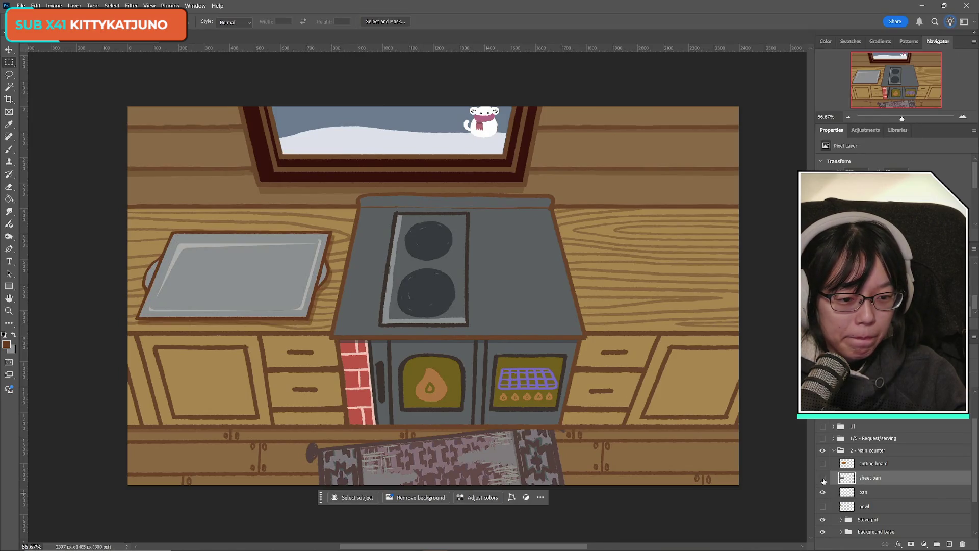
{"action": "left_click", "coordinate": [822, 479]}
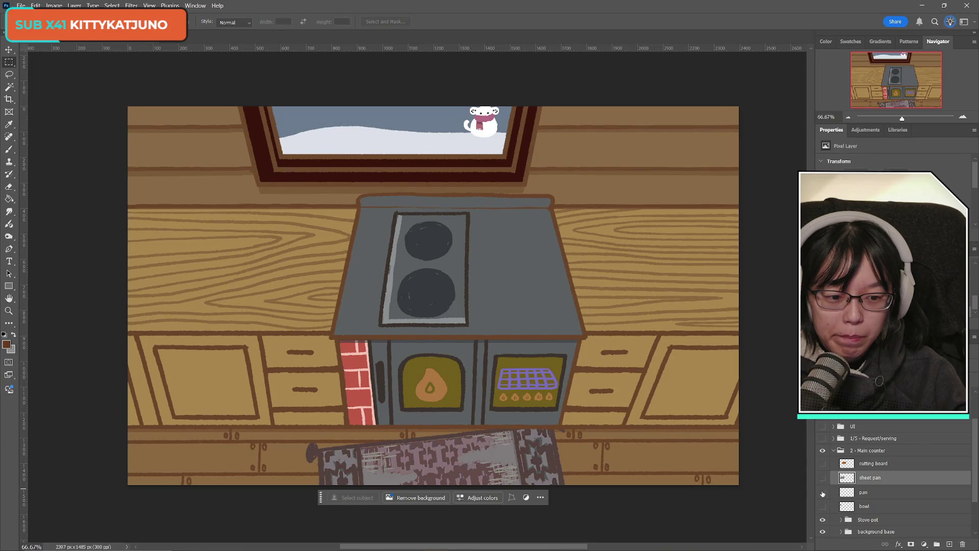
- Delete the unused pan layer
{"action": "left_click", "coordinate": [872, 493]}
{"action": "key", "text": "Delete"}
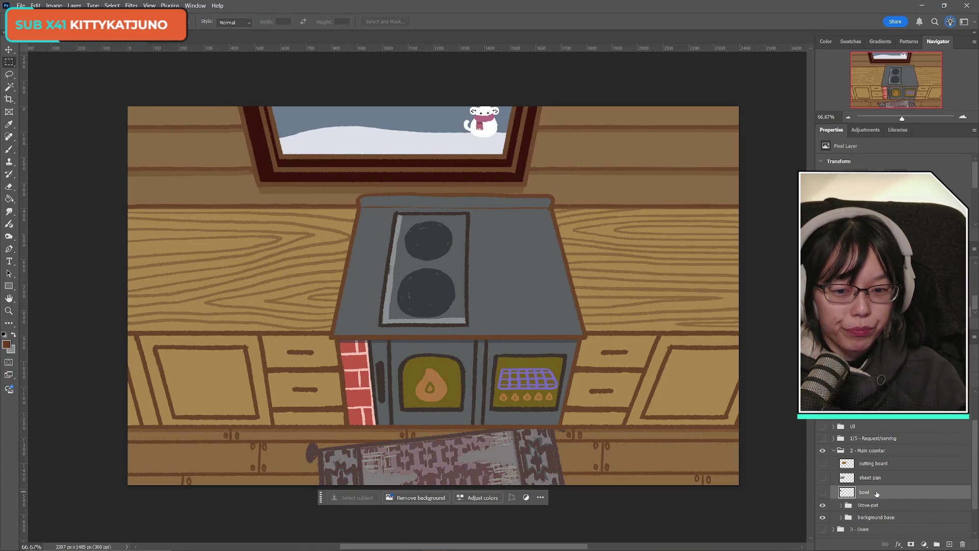
{"action": "left_click", "coordinate": [21, 5]}
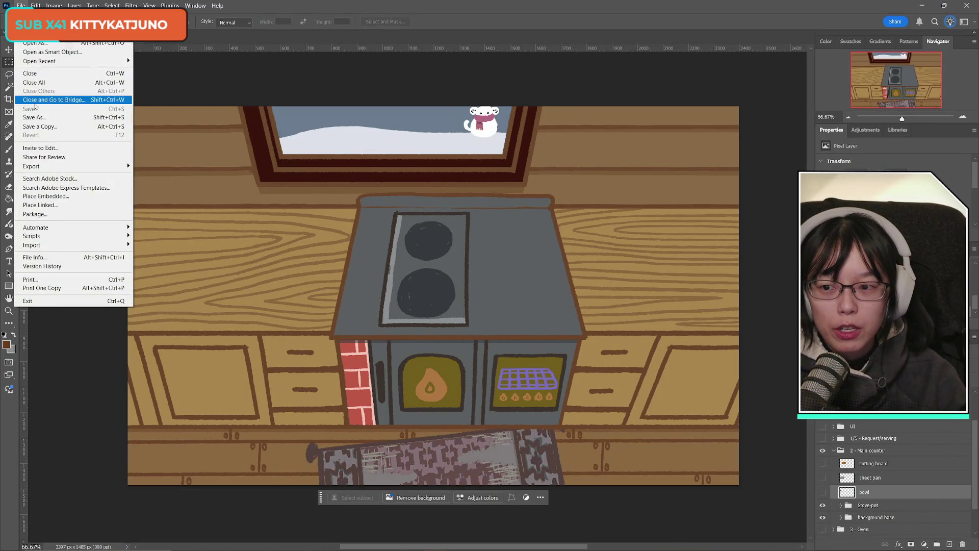
{"action": "left_click", "coordinate": [513, 11]}
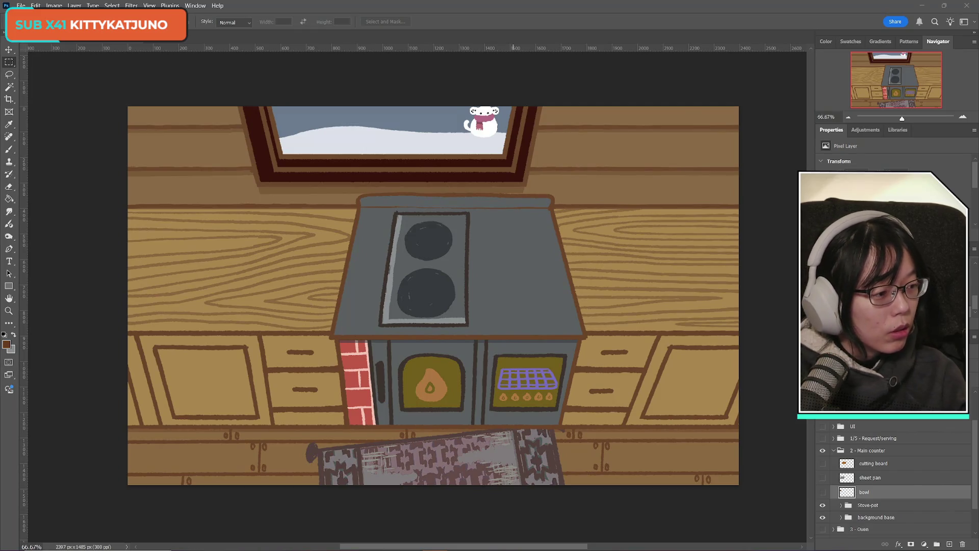
- Show the bowl and sheet pan on the counter and make sheet pan the active layer
{"action": "left_click", "coordinate": [822, 493]}
{"action": "left_click", "coordinate": [823, 493]}
{"action": "left_click", "coordinate": [823, 493]}
{"action": "left_click", "coordinate": [823, 492]}
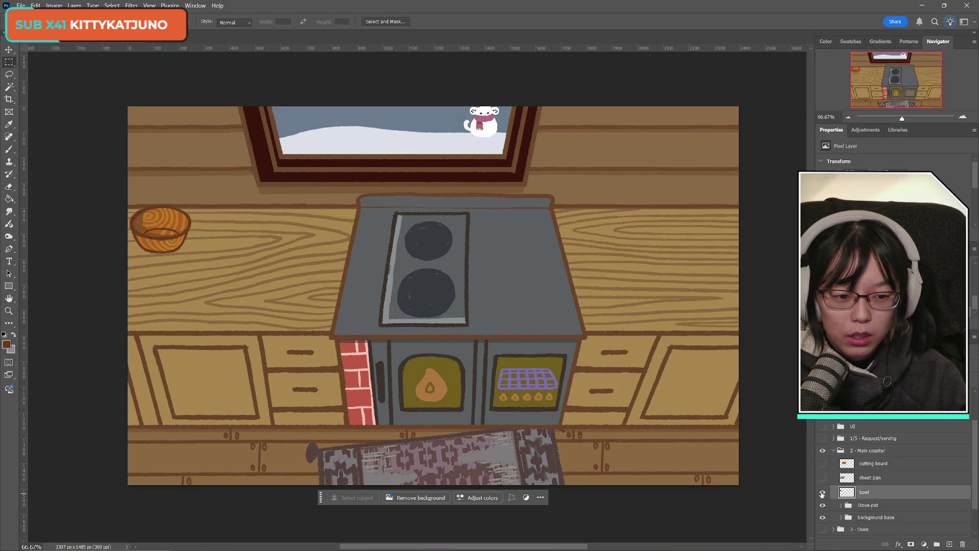
{"action": "left_click", "coordinate": [823, 478]}
{"action": "left_click", "coordinate": [823, 478]}
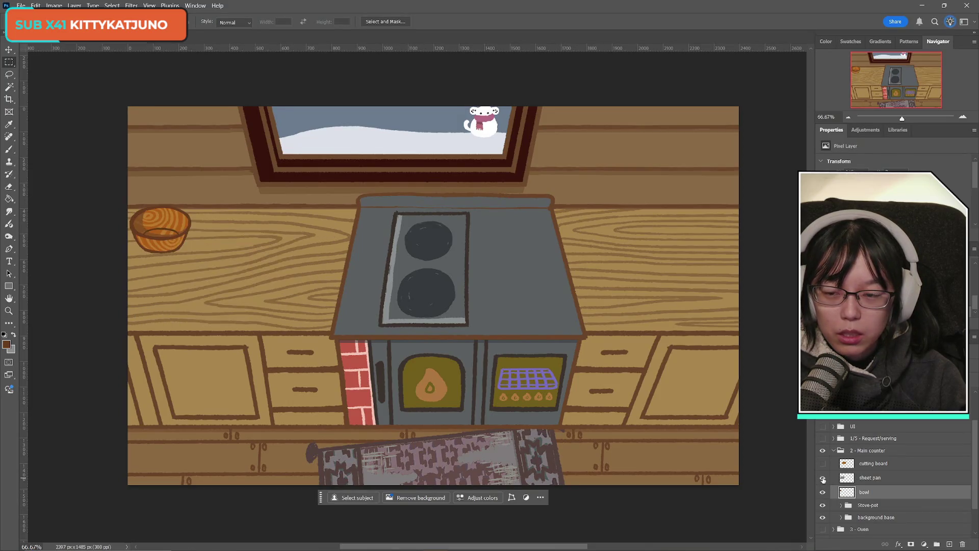
{"action": "left_click", "coordinate": [822, 478]}
{"action": "left_click", "coordinate": [823, 478]}
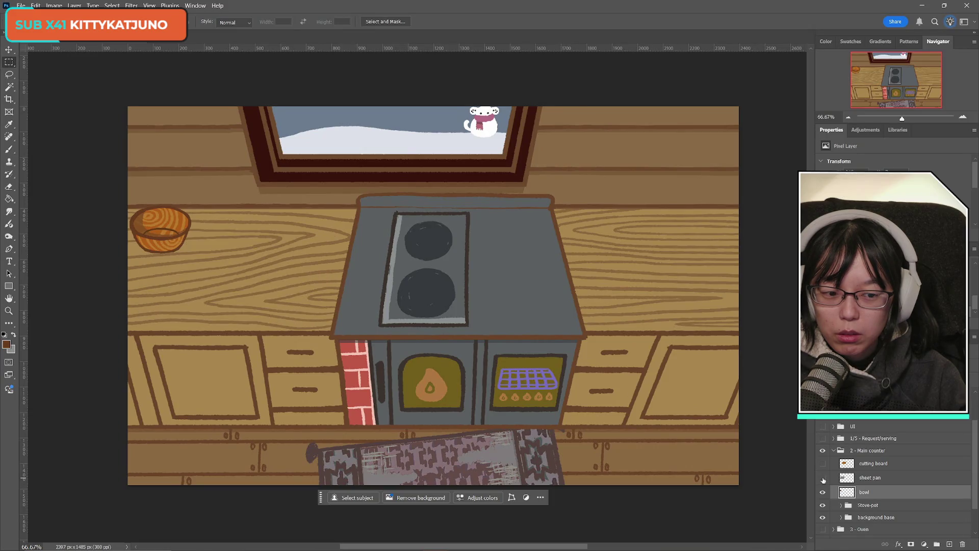
{"action": "left_click", "coordinate": [822, 479]}
{"action": "left_click", "coordinate": [836, 478]}
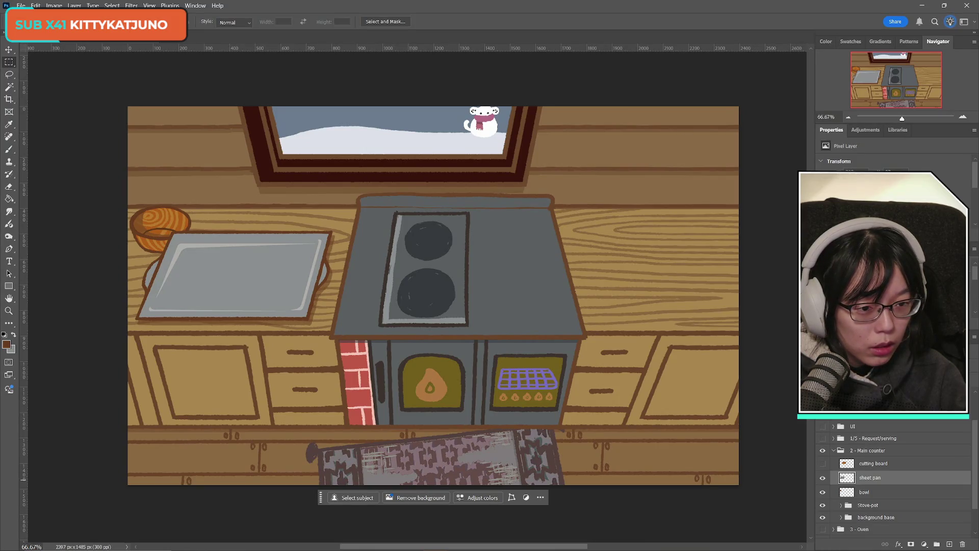
- Start scaling the sheet pan down from its top-left corner to about 675 × 321 px
{"action": "scroll", "coordinate": [893, 286], "scroll_direction": "down", "scroll_amount": 3}
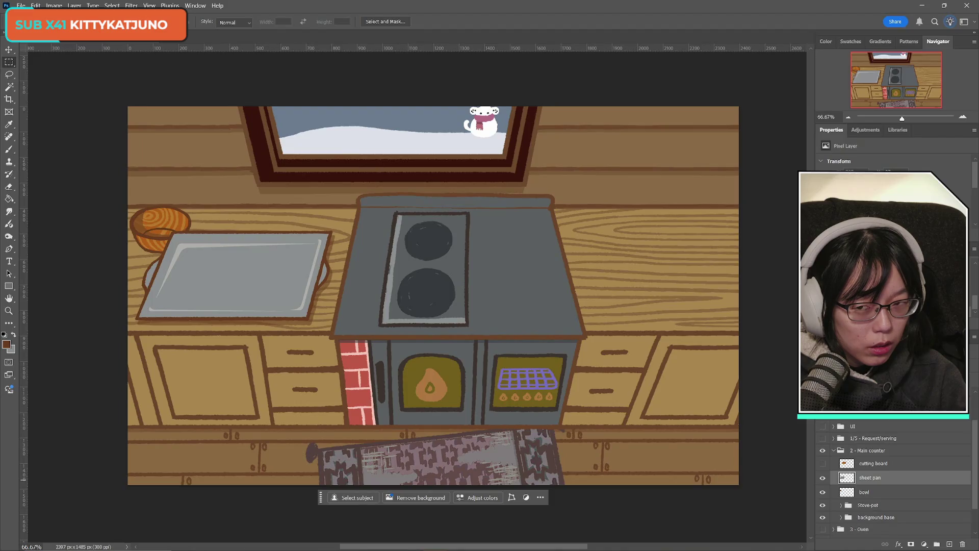
{"action": "key", "text": "ctrl+t"}
{"action": "left_click_drag", "start_coordinate": [135, 230], "coordinate": [164, 239]}
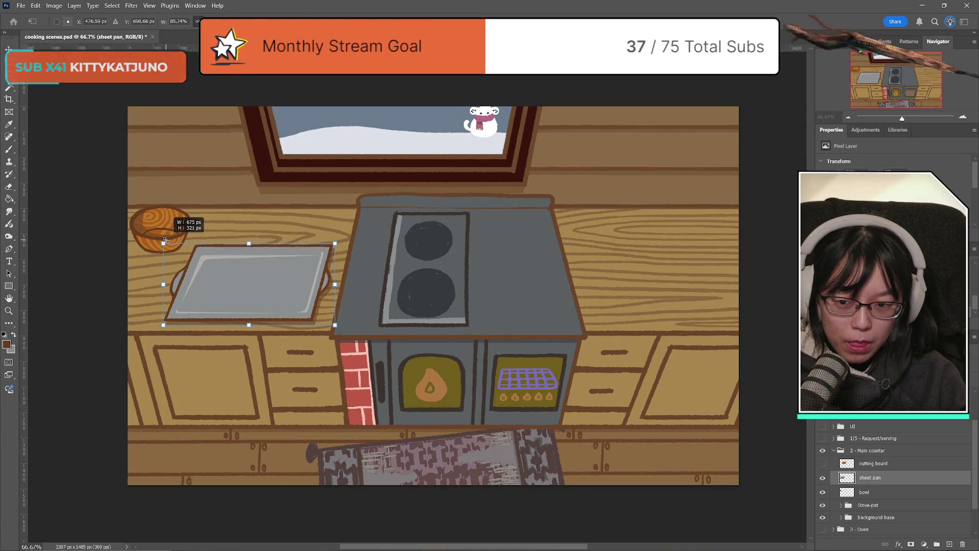
- Apply the slightly smaller sheet pan size and zoom in on it
{"action": "left_click_drag", "start_coordinate": [164, 239], "coordinate": [166, 240]}
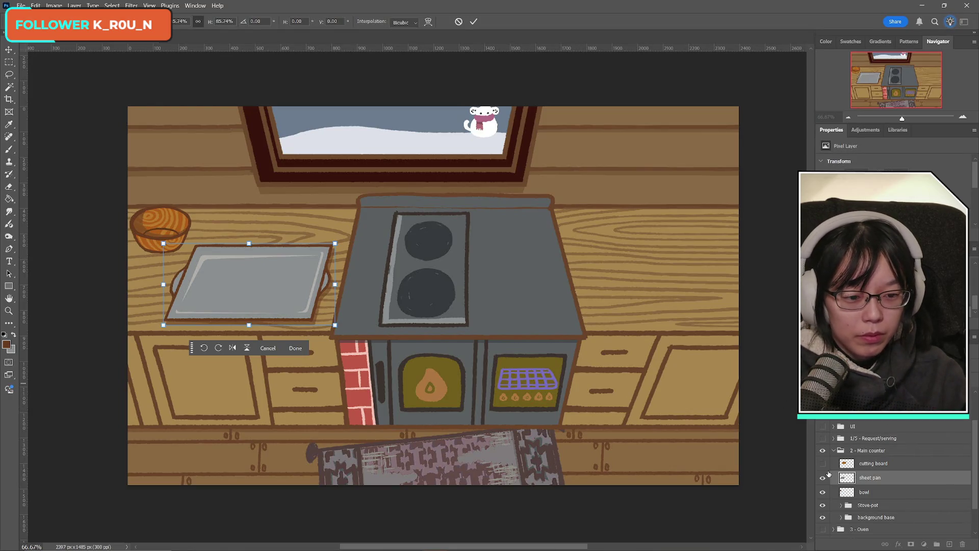
{"action": "key", "text": "Return"}
{"action": "key", "text": "m"}
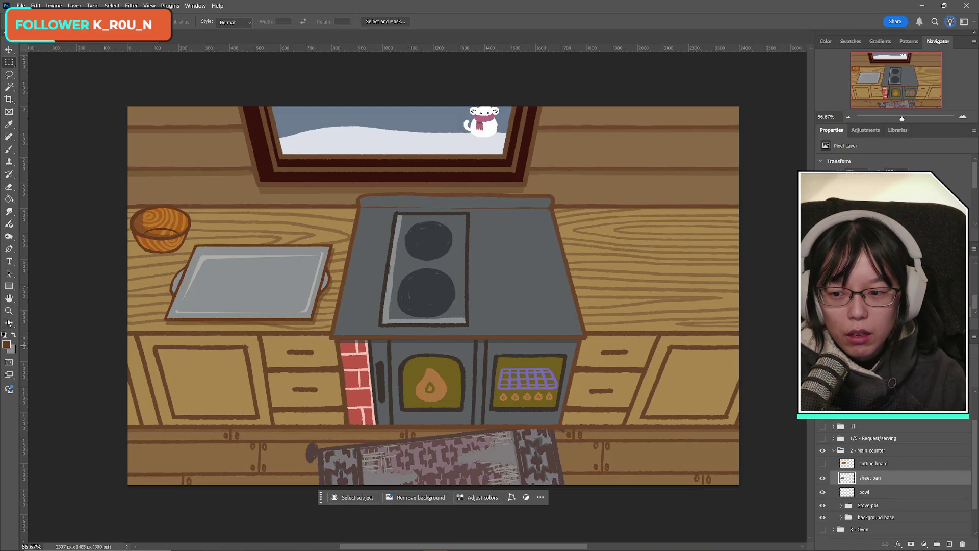
{"action": "left_click", "coordinate": [8, 311]}
{"action": "left_click", "coordinate": [126, 266]}
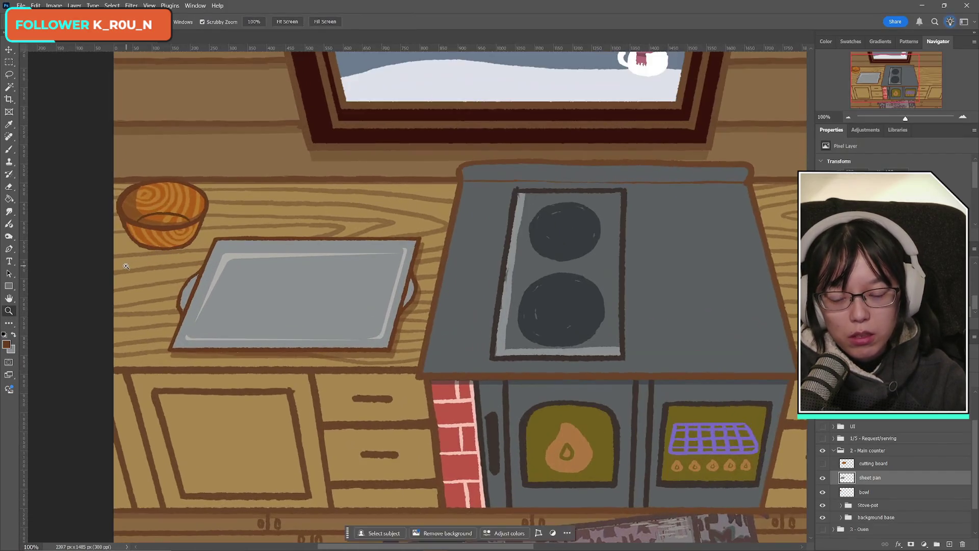
- Zoom to 200%, pick the Brush tool, and add empty Layer 13 above sheet pan
{"action": "left_click", "coordinate": [126, 266]}
{"action": "scroll", "coordinate": [459, 291], "scroll_direction": "down", "scroll_amount": 2}
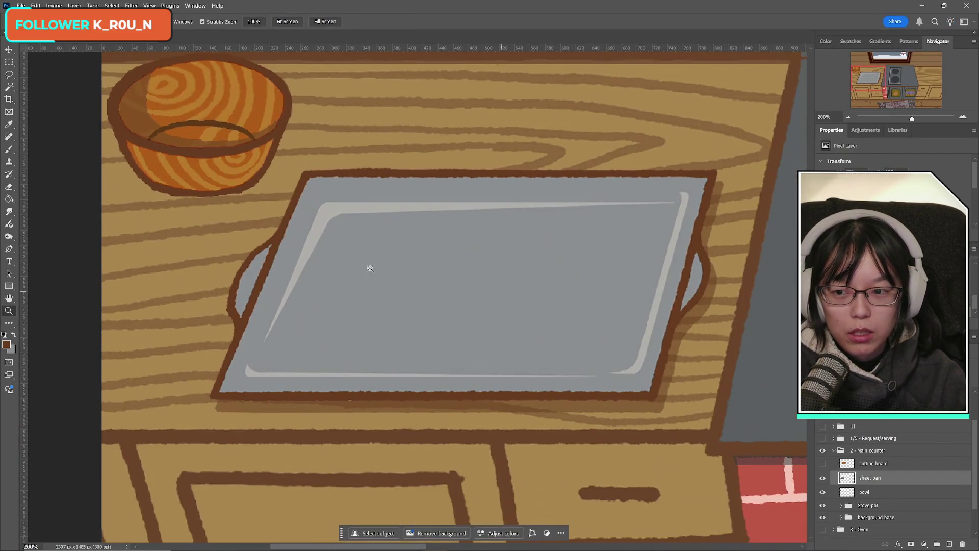
{"action": "left_click", "coordinate": [8, 149]}
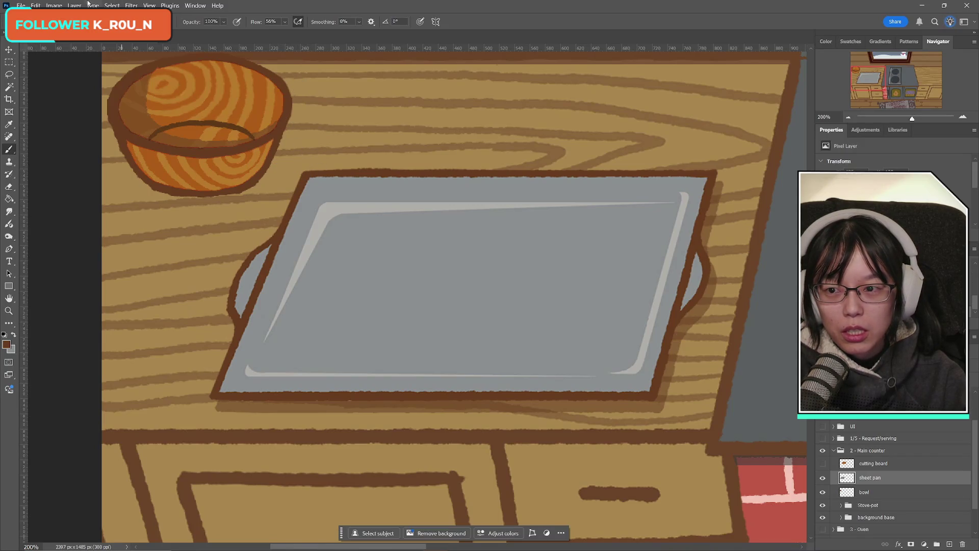
{"action": "left_click", "coordinate": [36, 22]}
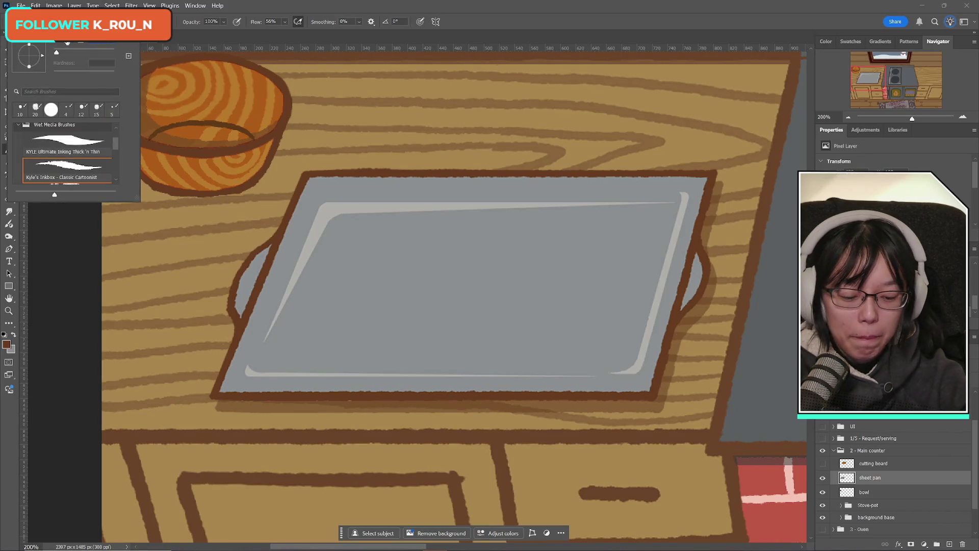
{"action": "key", "text": "Escape"}
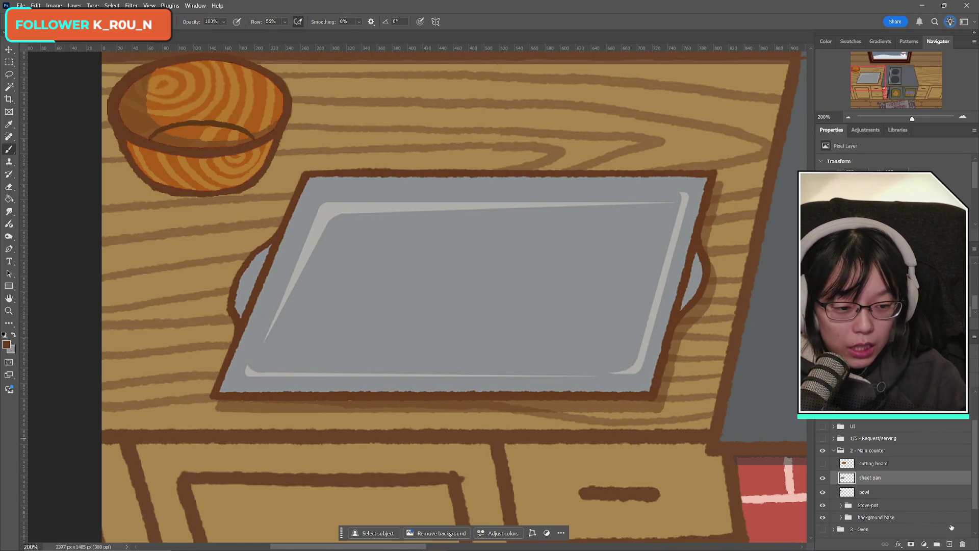
{"action": "left_click", "coordinate": [949, 543]}
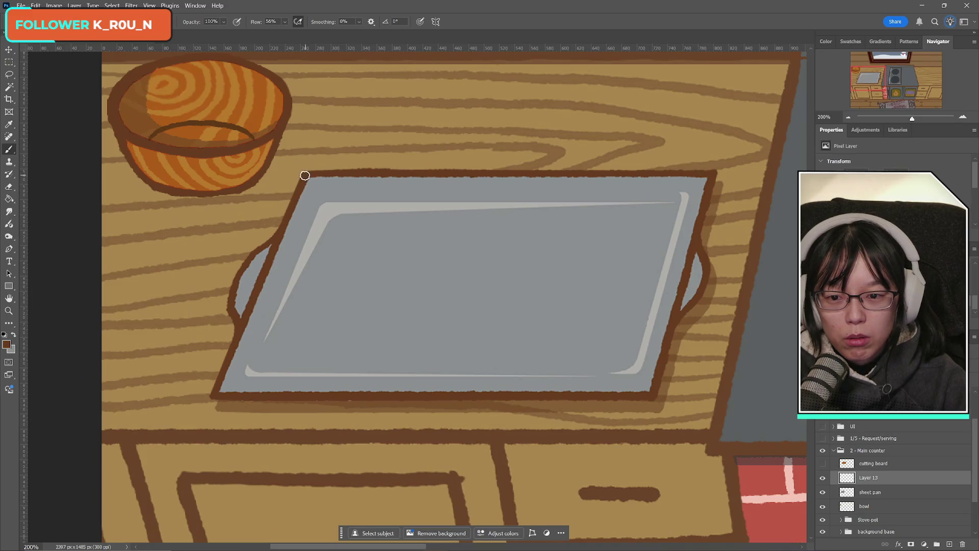
- Place a vertical guide through the bowl and try brown strokes along it
{"action": "left_click_drag", "start_coordinate": [305, 175], "coordinate": [279, 232]}
{"action": "key", "text": "ctrl+z"}
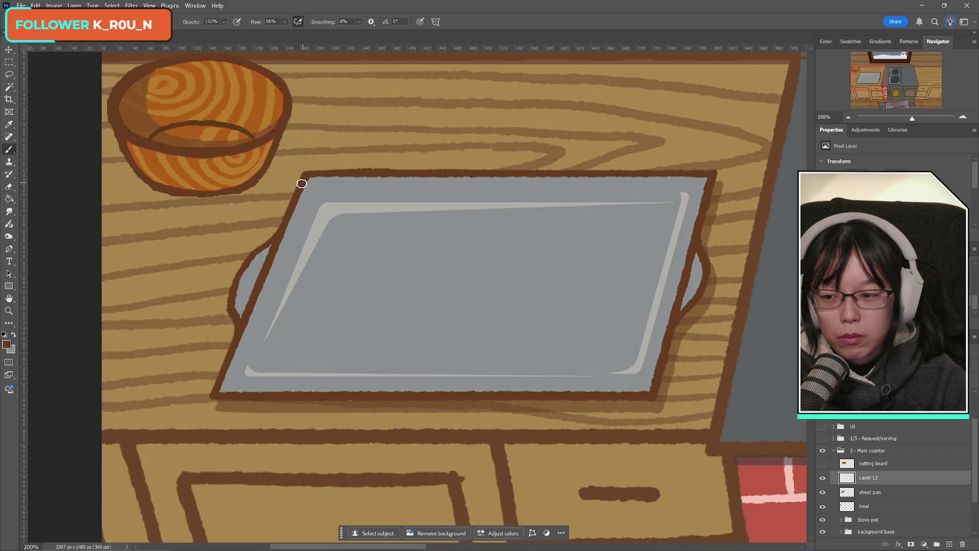
{"action": "left_click_drag", "start_coordinate": [23, 202], "coordinate": [213, 222]}
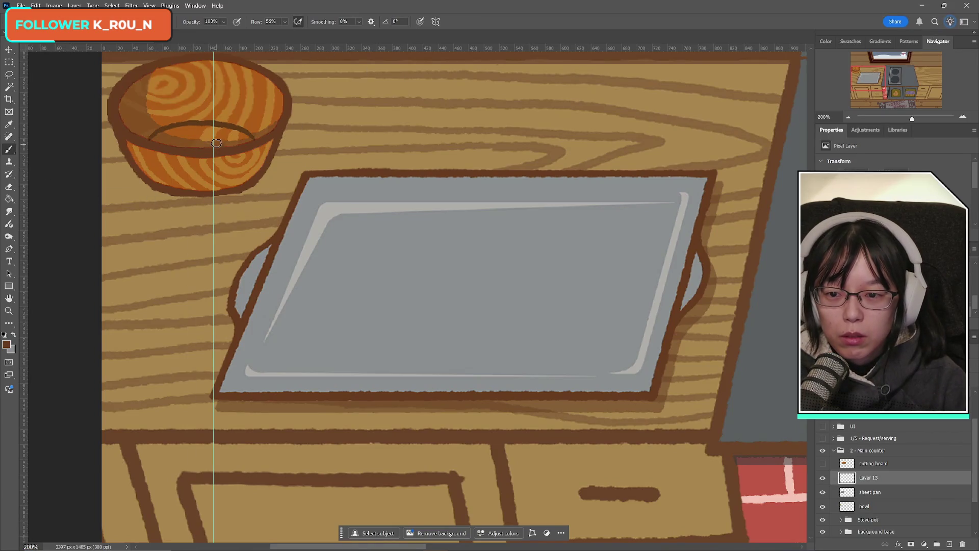
{"action": "left_click_drag", "start_coordinate": [217, 144], "coordinate": [214, 189]}
{"action": "key", "text": "ctrl+z"}
{"action": "left_click_drag", "start_coordinate": [216, 144], "coordinate": [207, 288]}
{"action": "key", "text": "ctrl+z"}
{"action": "key", "text": "ctrl+z"}
- Paint the straight brown line from the bowl's rim past the sheet pan's bottom edge
{"action": "left_click_drag", "start_coordinate": [216, 148], "coordinate": [208, 417]}
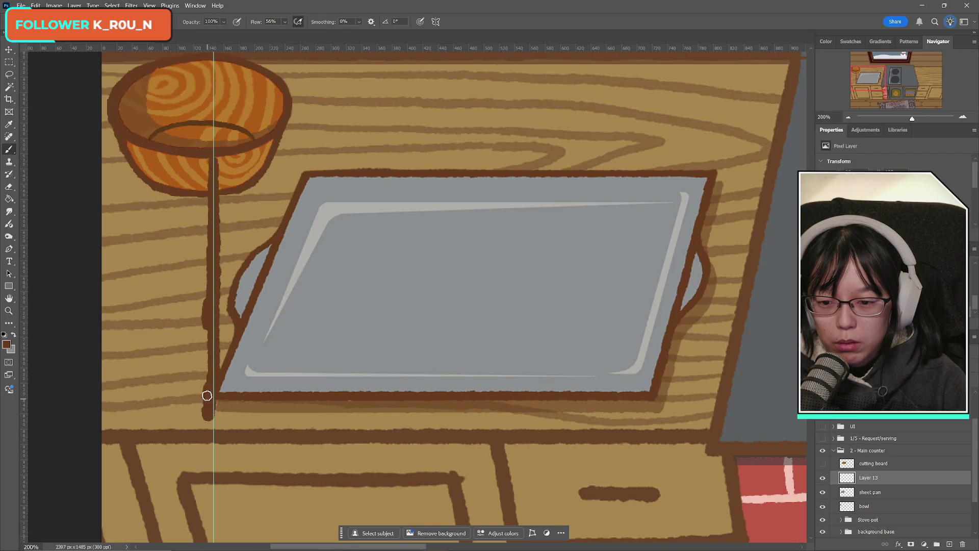
{"action": "key", "text": "ctrl+z"}
{"action": "key", "text": "ctrl+z"}
{"action": "left_click_drag", "start_coordinate": [215, 136], "coordinate": [207, 374]}
{"action": "left_click_drag", "start_coordinate": [213, 292], "coordinate": [212, 504]}
{"action": "key", "text": "v"}
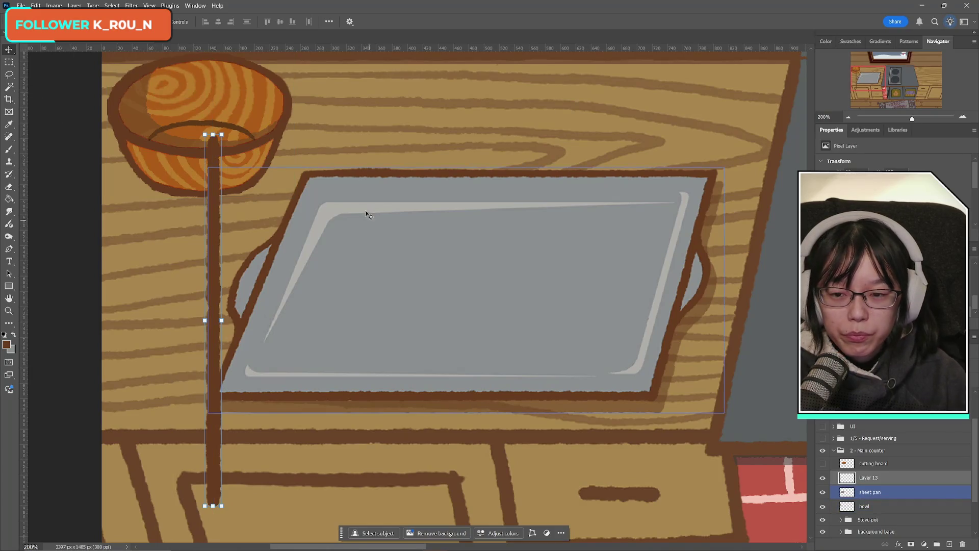
- Try rotating and shifting the brown stroke, then revert it to vertical
{"action": "key", "text": "ctrl+t"}
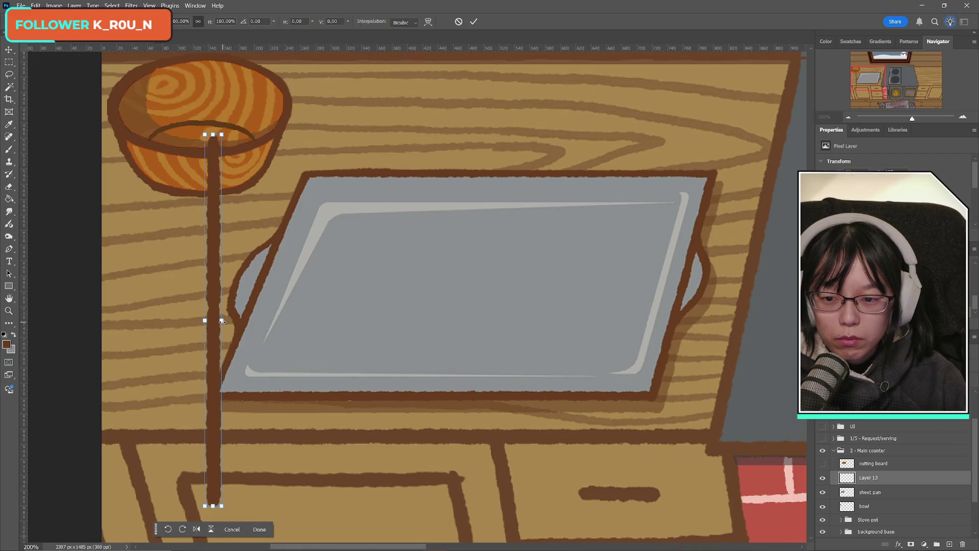
{"action": "mouse_move", "coordinate": [239, 273]}
{"action": "left_mouse_down"}
{"action": "mouse_move", "coordinate": [278, 177]}
{"action": "mouse_move", "coordinate": [301, 186]}
{"action": "left_mouse_up"}
{"action": "left_click_drag", "start_coordinate": [321, 153], "coordinate": [388, 153]}
{"action": "key", "text": "ctrl+z"}
{"action": "left_click_drag", "start_coordinate": [245, 306], "coordinate": [208, 303]}
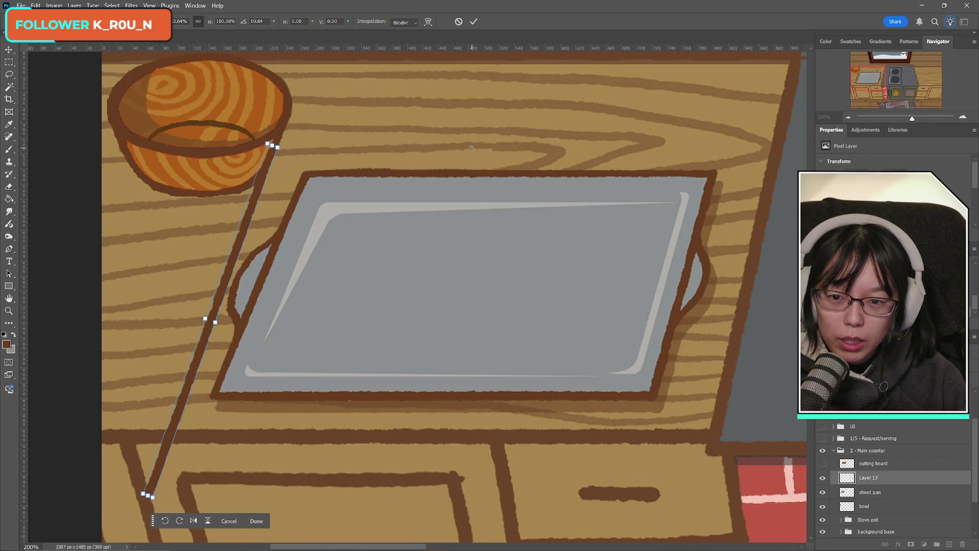
{"action": "key", "text": "ctrl+z"}
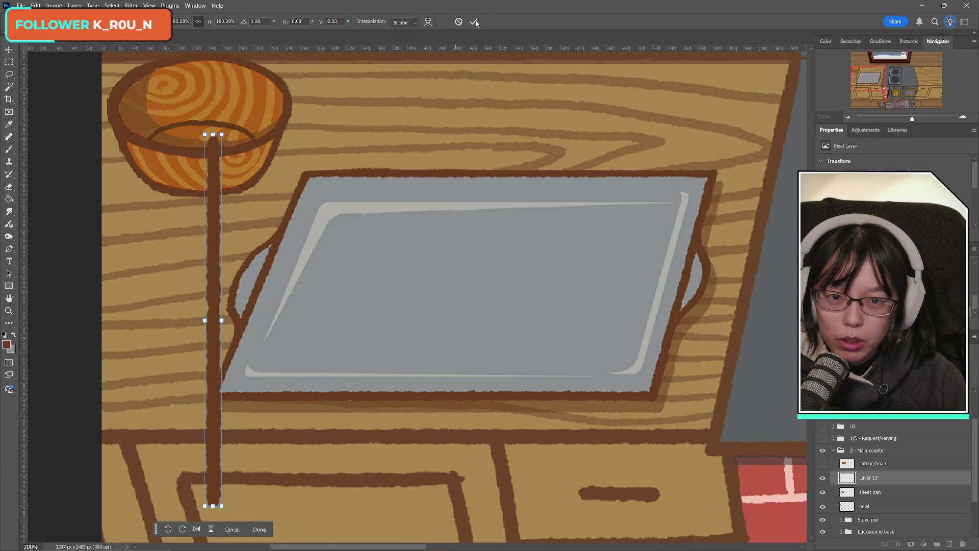
- Rotate the stroke along the pan's left edge, commit it, and duplicate it
{"action": "mouse_move", "coordinate": [269, 123]}
{"action": "left_mouse_down"}
{"action": "mouse_move", "coordinate": [280, 124]}
{"action": "mouse_move", "coordinate": [316, 204]}
{"action": "mouse_move", "coordinate": [298, 143]}
{"action": "mouse_move", "coordinate": [308, 169]}
{"action": "left_mouse_up"}
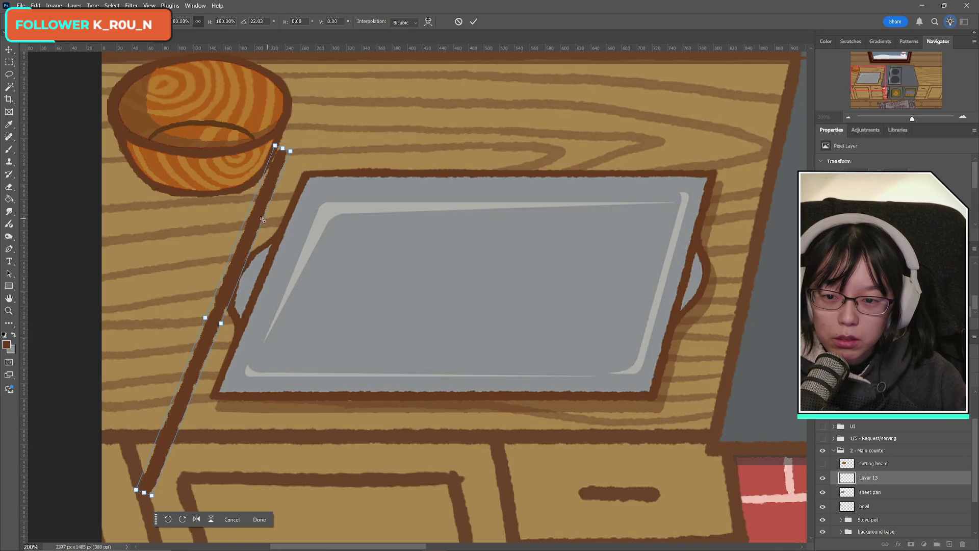
{"action": "left_click_drag", "start_coordinate": [262, 219], "coordinate": [281, 240]}
{"action": "left_click", "coordinate": [473, 23]}
{"action": "key", "text": "ctrl+j"}
{"action": "key", "text": "ctrl+t"}
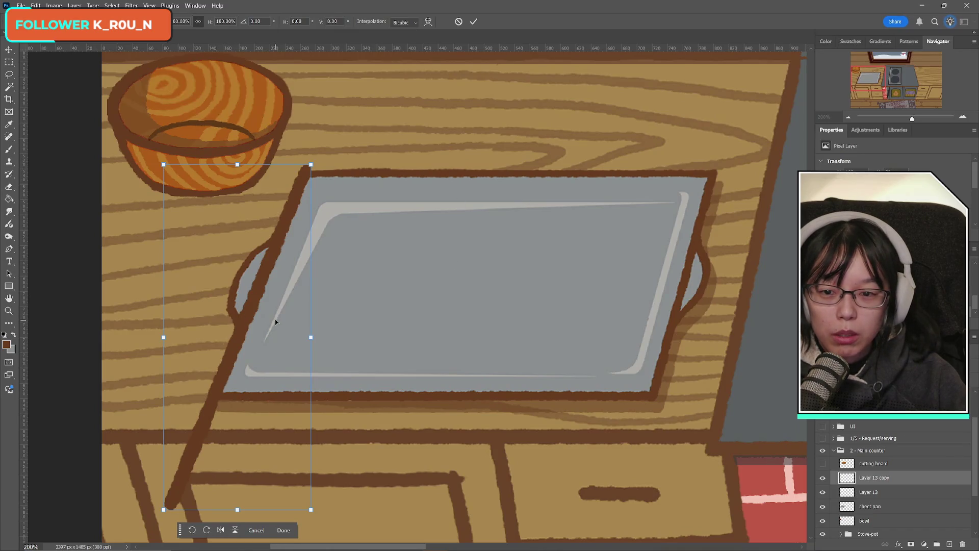
- Move the copied stroke to the pan's right side, leaning the opposite way
{"action": "left_click_drag", "start_coordinate": [274, 319], "coordinate": [694, 339]}
{"action": "mouse_move", "coordinate": [724, 169]}
{"action": "left_mouse_down"}
{"action": "mouse_move", "coordinate": [719, 149]}
{"action": "mouse_move", "coordinate": [732, 162]}
{"action": "left_mouse_up"}
{"action": "left_click_drag", "start_coordinate": [676, 264], "coordinate": [684, 264]}
{"action": "left_click", "coordinate": [475, 21]}
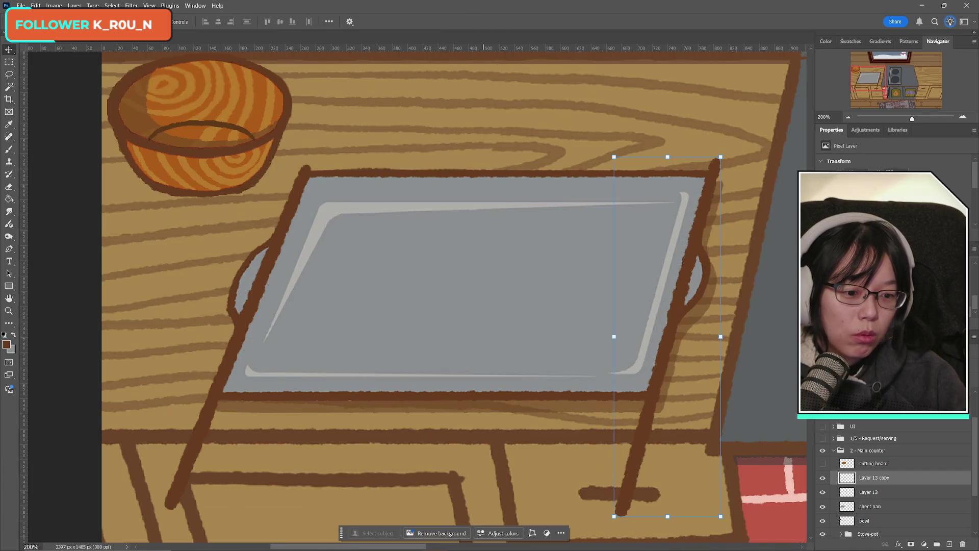
- Transform both side strokes together and adjust the selected right-hand stroke
{"action": "left_click", "coordinate": [931, 491], "text": "shift"}
{"action": "key", "text": "ctrl+t"}
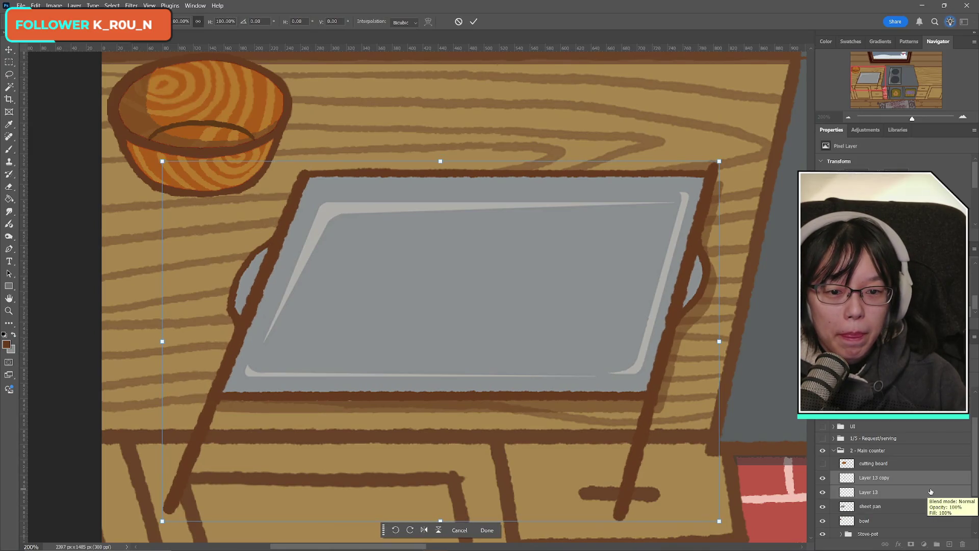
{"action": "left_click", "coordinate": [474, 22]}
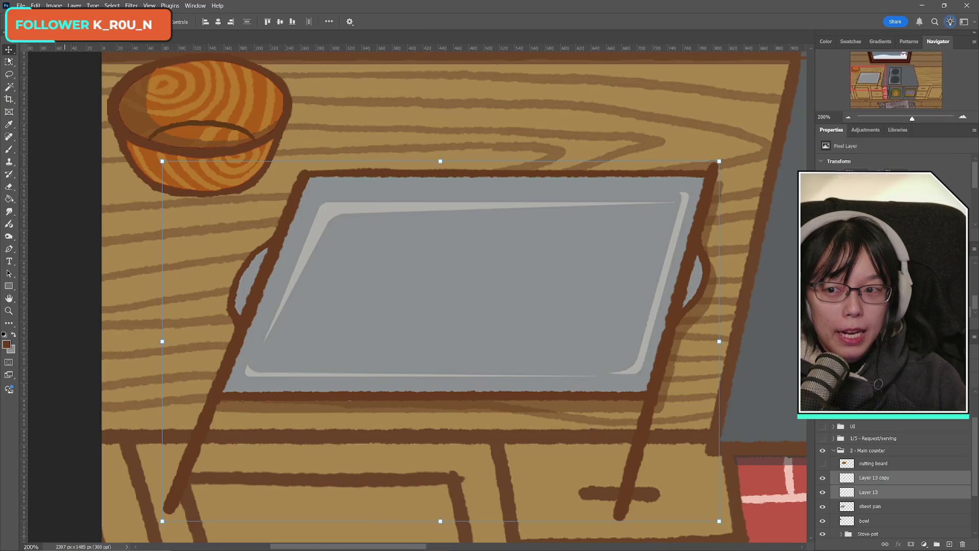
{"action": "key", "text": "m"}
{"action": "mouse_move", "coordinate": [581, 108]}
{"action": "left_mouse_down"}
{"action": "mouse_move", "coordinate": [797, 368]}
{"action": "mouse_move", "coordinate": [743, 533]}
{"action": "left_mouse_up"}
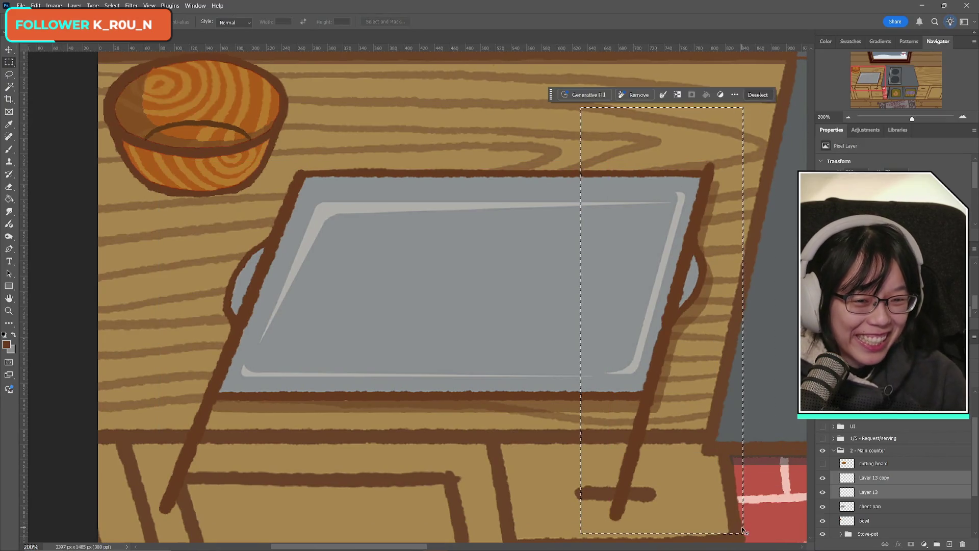
{"action": "key", "text": "ctrl+t"}
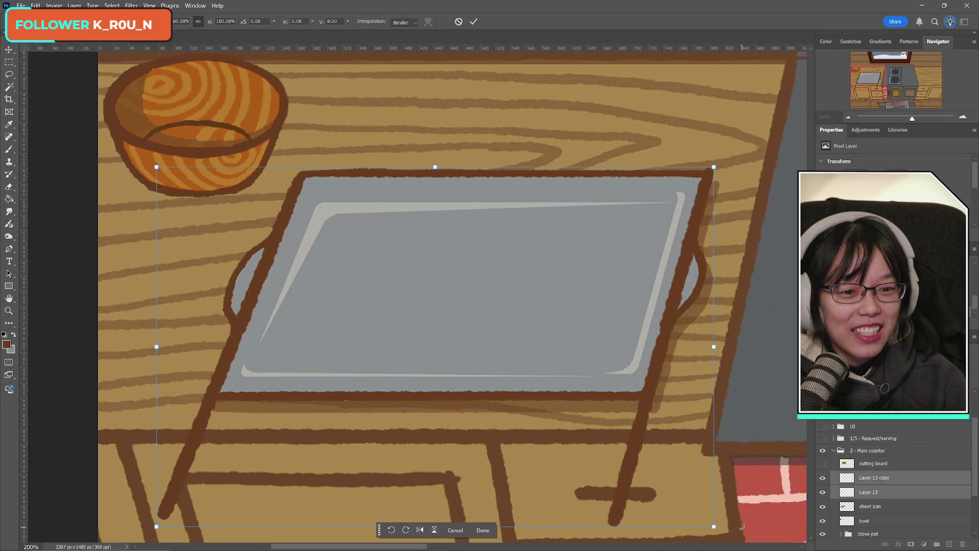
{"action": "left_click", "coordinate": [474, 21]}
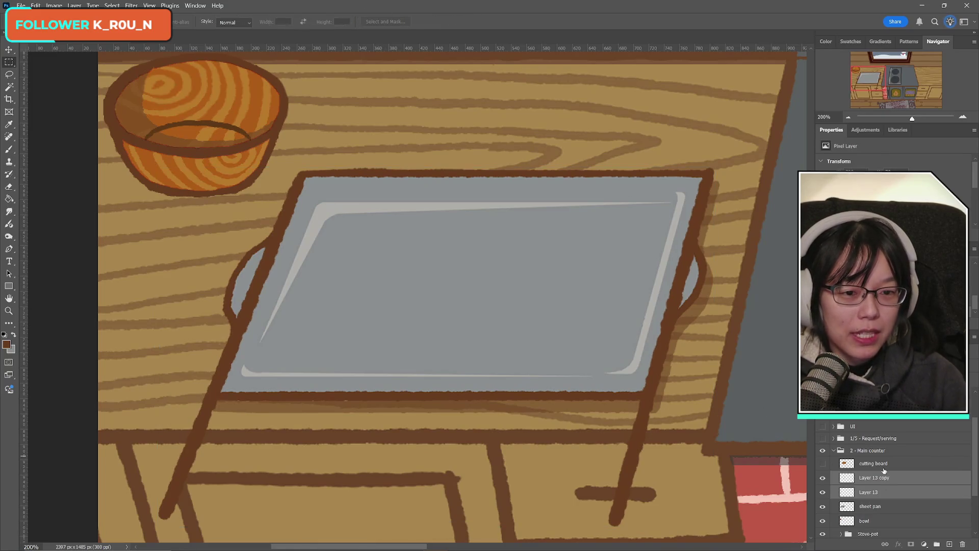
{"action": "key", "text": "ctrl+t"}
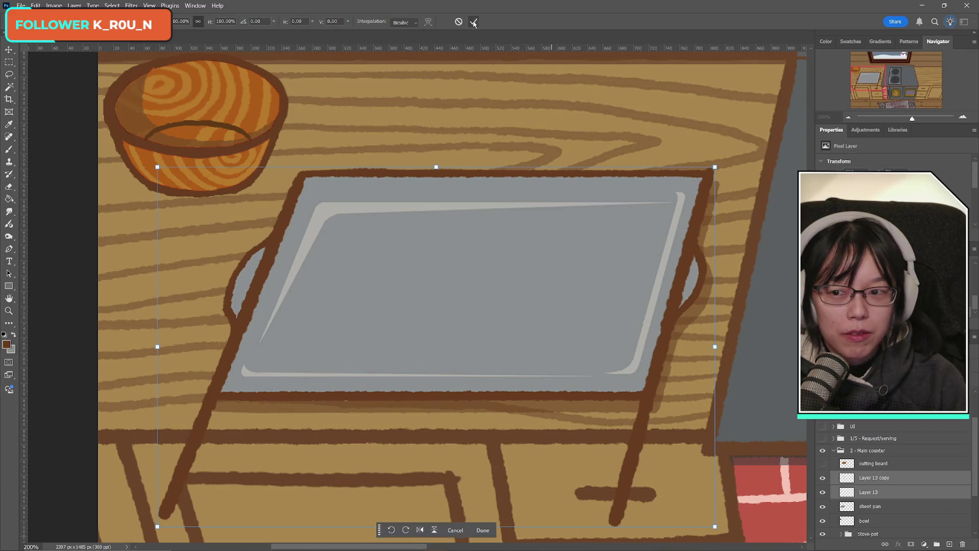
{"action": "left_click", "coordinate": [474, 21]}
- Refine the right stroke once more and merge the copy into Layer 13
{"action": "mouse_move", "coordinate": [505, 104]}
{"action": "left_mouse_down"}
{"action": "mouse_move", "coordinate": [744, 443]}
{"action": "mouse_move", "coordinate": [744, 533]}
{"action": "left_mouse_up"}
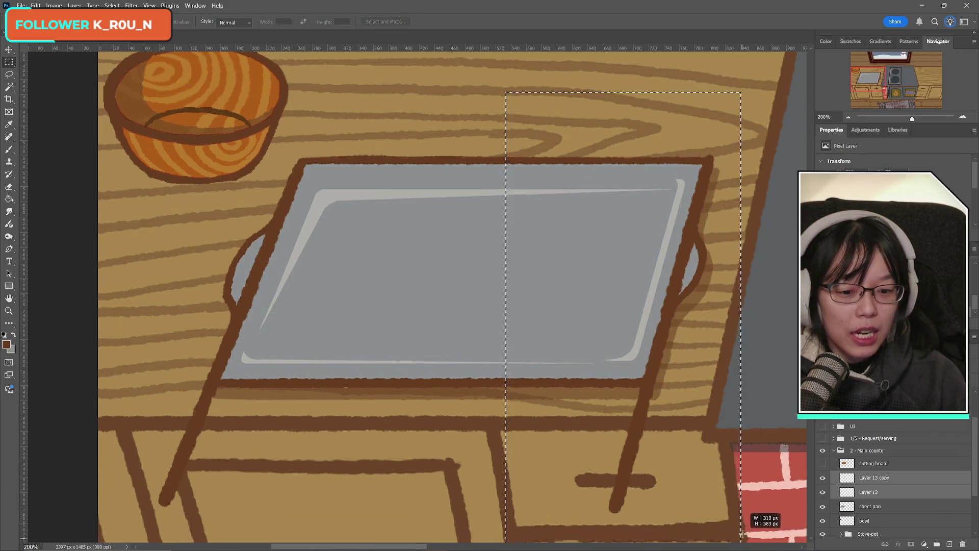
{"action": "key", "text": "ctrl+t"}
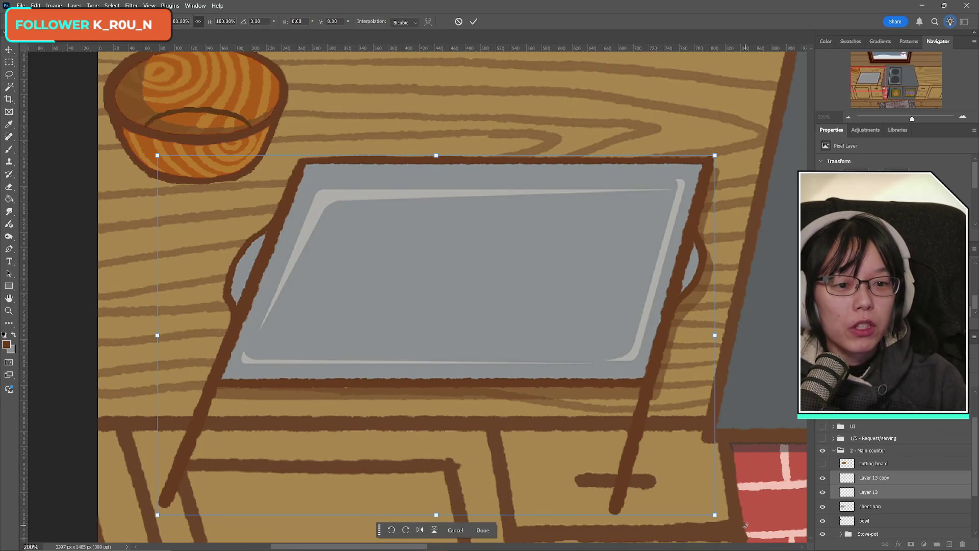
{"action": "left_click", "coordinate": [472, 23]}
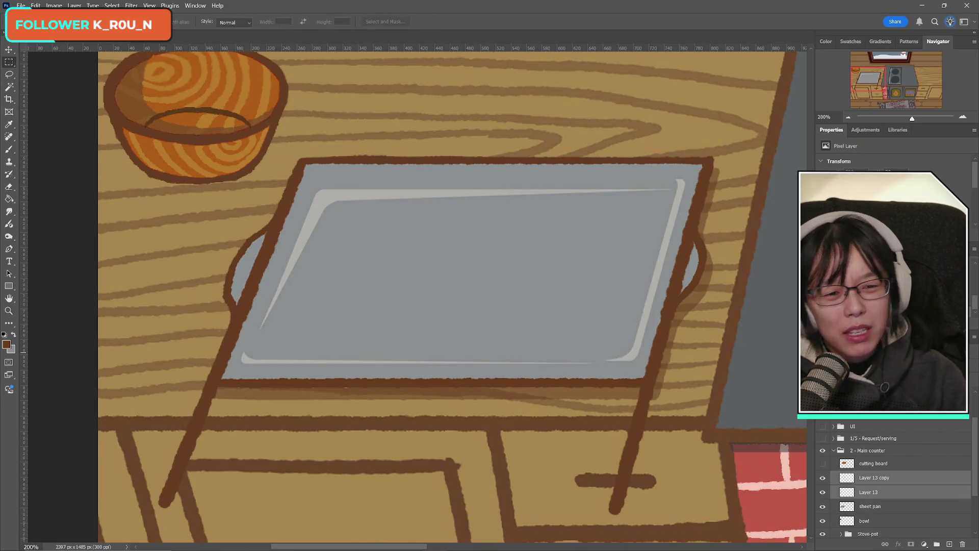
{"action": "key", "text": "ctrl+e"}
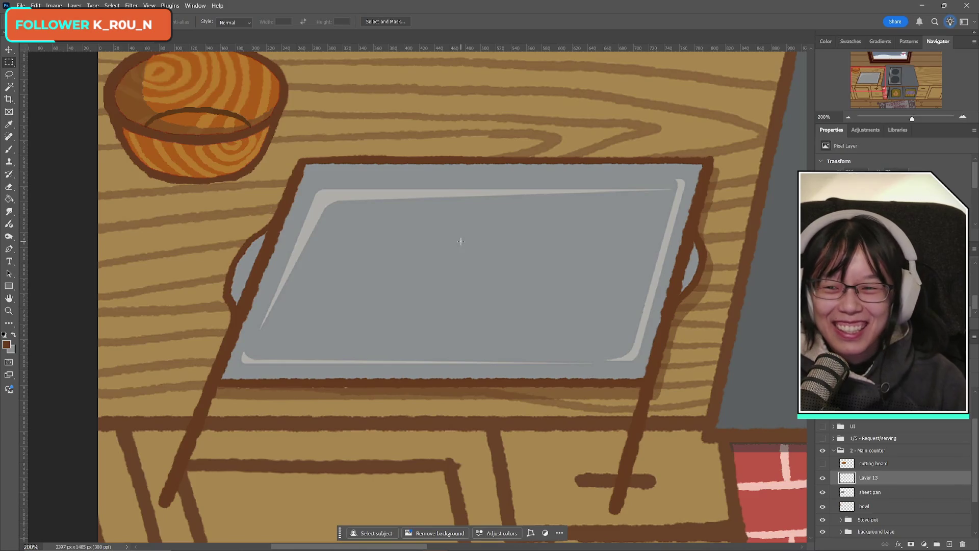
- Copy the left side stroke to Layer 14 and rotate it about 66° onto the sheet pan's top edge
{"action": "mouse_move", "coordinate": [82, 108]}
{"action": "left_mouse_down"}
{"action": "mouse_move", "coordinate": [362, 199]}
{"action": "mouse_move", "coordinate": [355, 522]}
{"action": "left_mouse_up"}
{"action": "key", "text": "ctrl+j"}
{"action": "key", "text": "ctrl+t"}
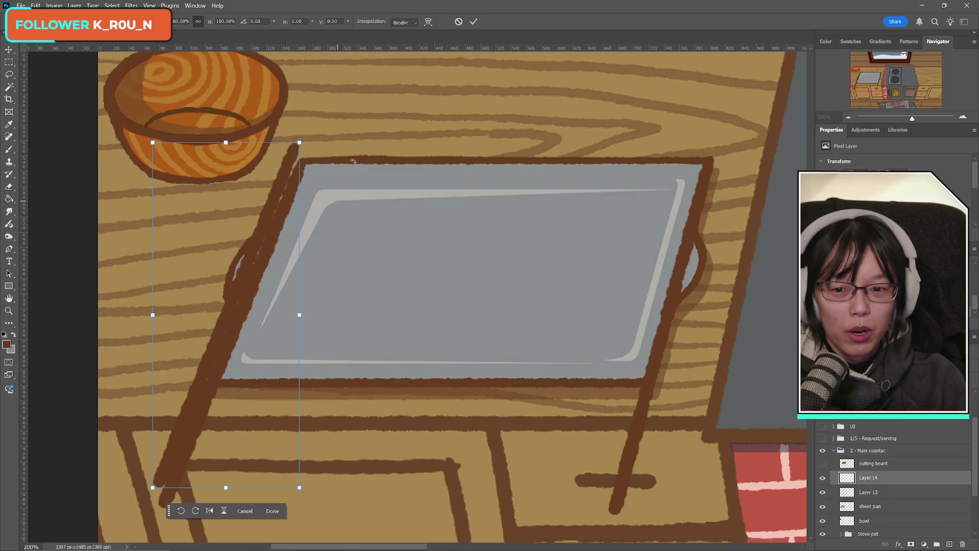
{"action": "left_click_drag", "start_coordinate": [433, 168], "coordinate": [498, 347]}
{"action": "mouse_move", "coordinate": [252, 335]}
{"action": "left_mouse_down"}
{"action": "mouse_move", "coordinate": [522, 219]}
{"action": "mouse_move", "coordinate": [502, 196]}
{"action": "left_mouse_up"}
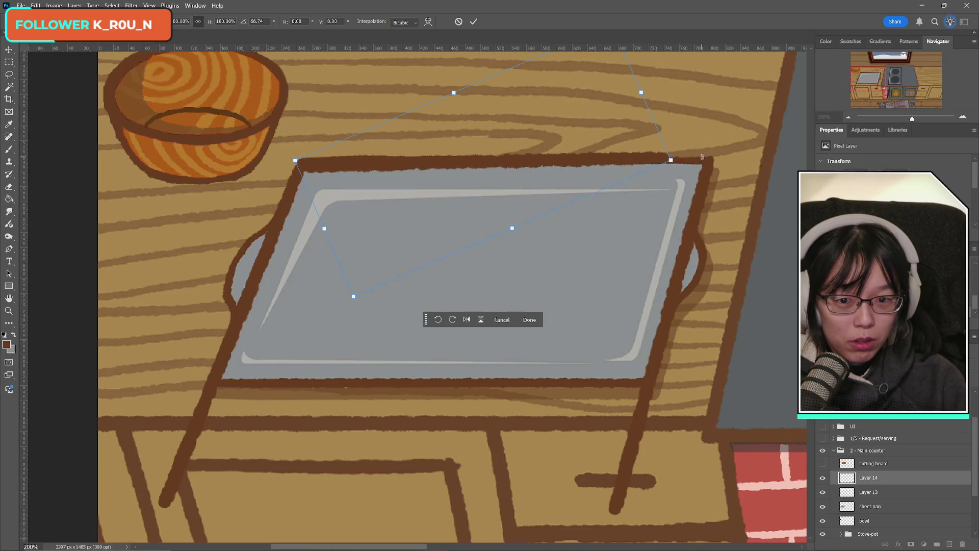
{"action": "mouse_move", "coordinate": [704, 162]}
{"action": "left_mouse_down"}
{"action": "mouse_move", "coordinate": [681, 155]}
{"action": "mouse_move", "coordinate": [704, 138]}
{"action": "mouse_move", "coordinate": [671, 160]}
{"action": "mouse_move", "coordinate": [712, 165]}
{"action": "left_mouse_up"}
{"action": "key", "text": "Return"}
- Level the top stroke to zero angle, widen it, and duplicate it onto a new layer
{"action": "key", "text": "ctrl+t"}
{"action": "key", "text": "ctrl+z"}
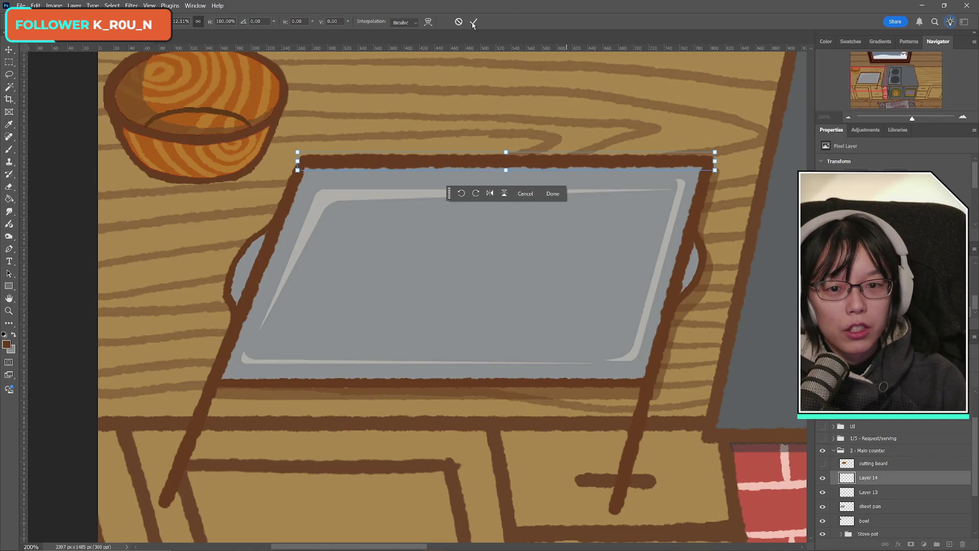
{"action": "key", "text": "Return"}
{"action": "key", "text": "m"}
{"action": "key", "text": "ctrl+j"}
{"action": "key", "text": "ctrl+t"}
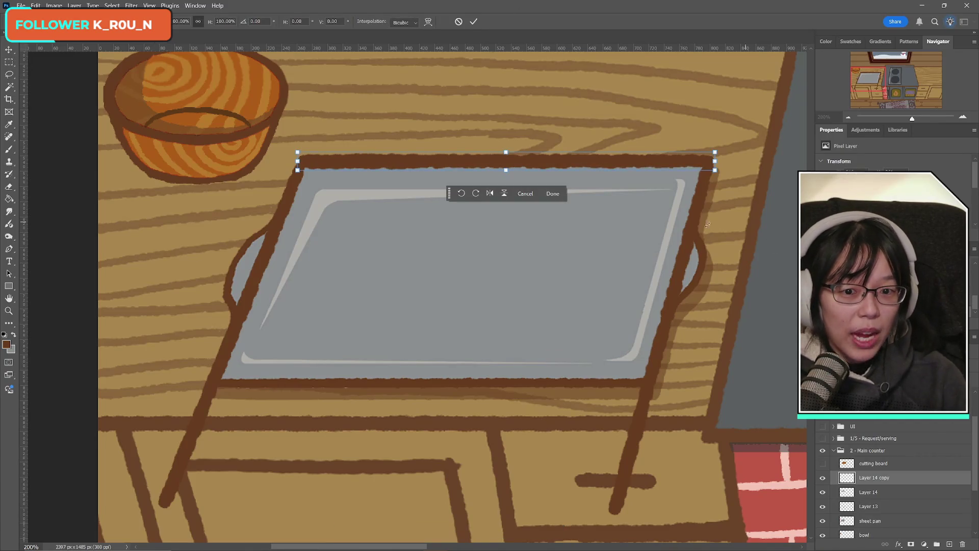
- Flip the duplicate stroke horizontally and place it along the sheet pan's bottom edge
{"action": "right_click", "coordinate": [547, 159]}
{"action": "left_click", "coordinate": [573, 344]}
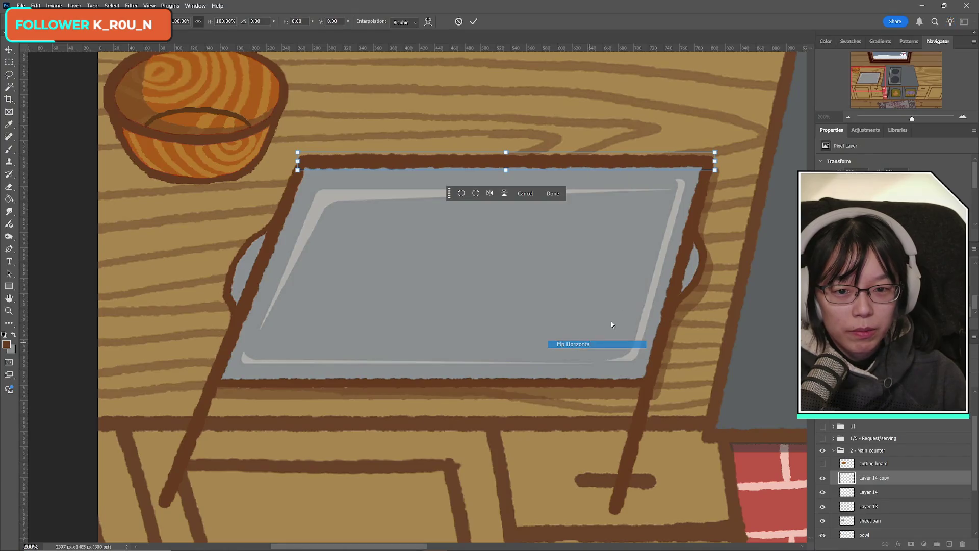
{"action": "mouse_move", "coordinate": [482, 168]}
{"action": "left_mouse_down"}
{"action": "mouse_move", "coordinate": [482, 356]}
{"action": "mouse_move", "coordinate": [395, 380]}
{"action": "left_mouse_up"}
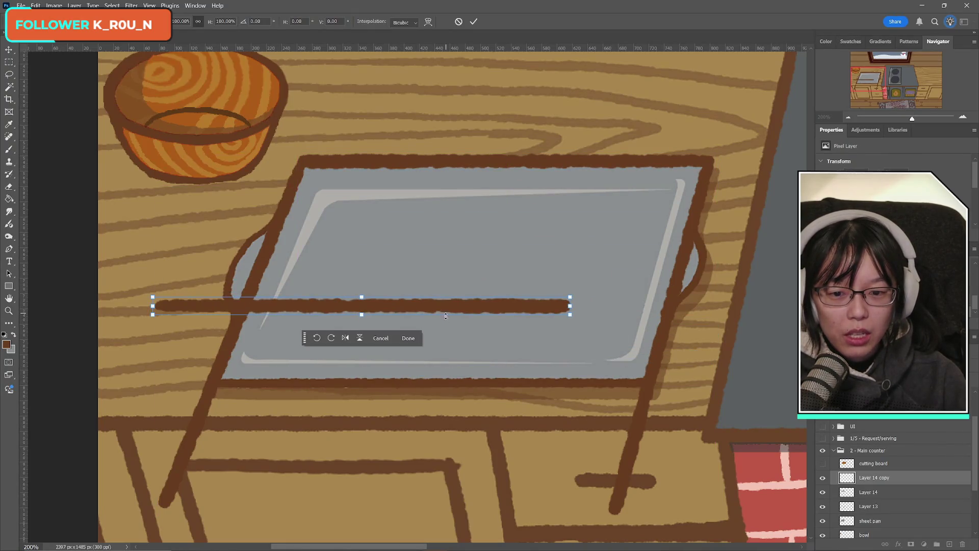
{"action": "mouse_move", "coordinate": [445, 306]}
{"action": "left_mouse_down"}
{"action": "mouse_move", "coordinate": [447, 384]}
{"action": "mouse_move", "coordinate": [537, 385]}
{"action": "left_mouse_up"}
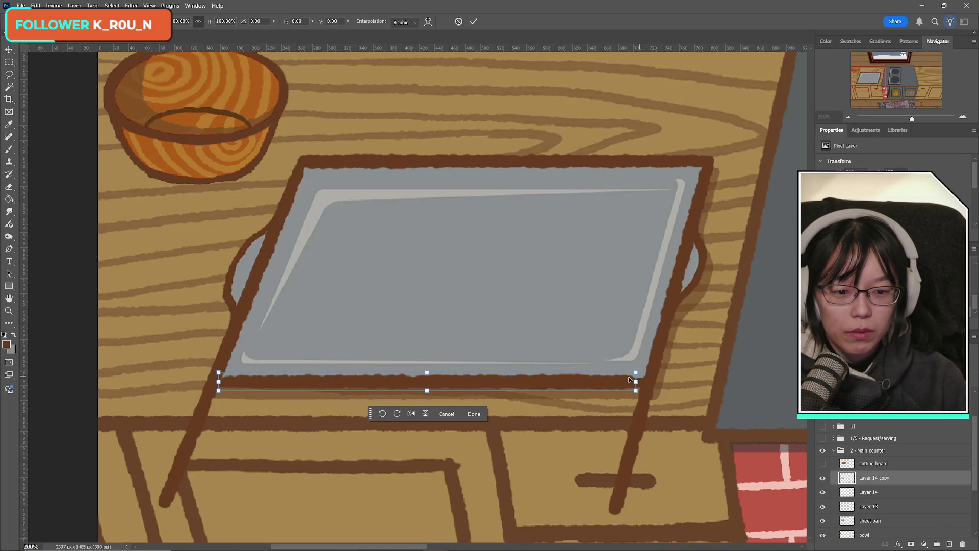
{"action": "left_click_drag", "start_coordinate": [636, 382], "coordinate": [642, 381]}
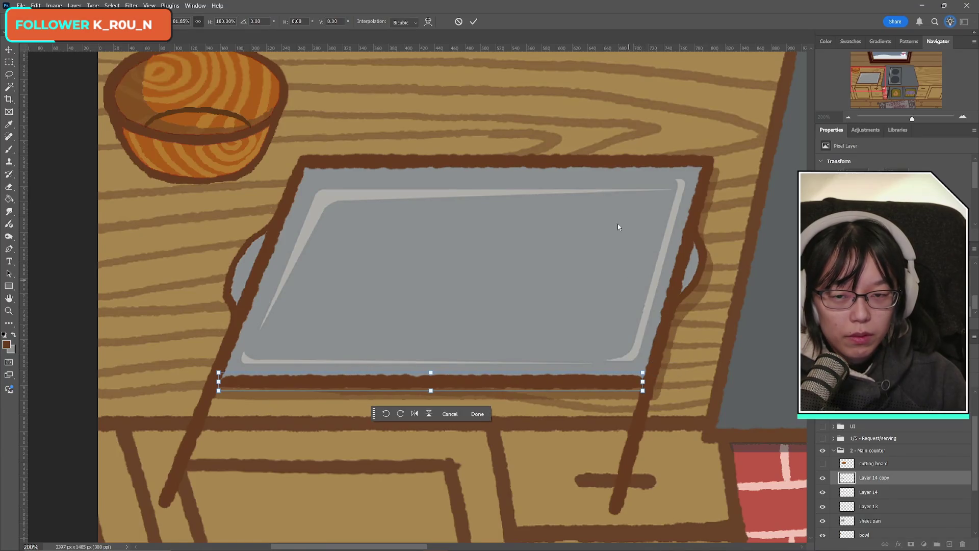
{"action": "left_click", "coordinate": [474, 21]}
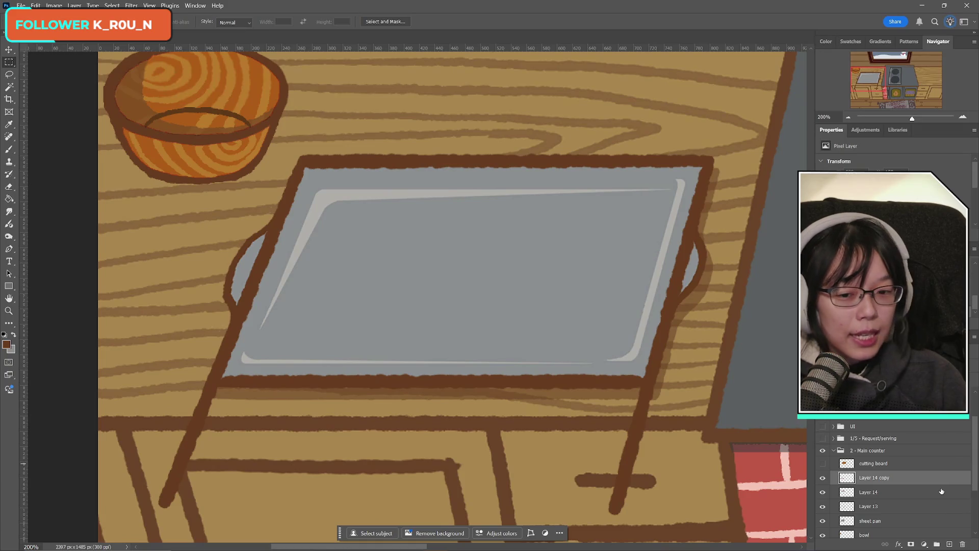
- Stretch the bottom stroke further left and right, then merge it down with the top stroke
{"action": "key", "text": "ctrl+t"}
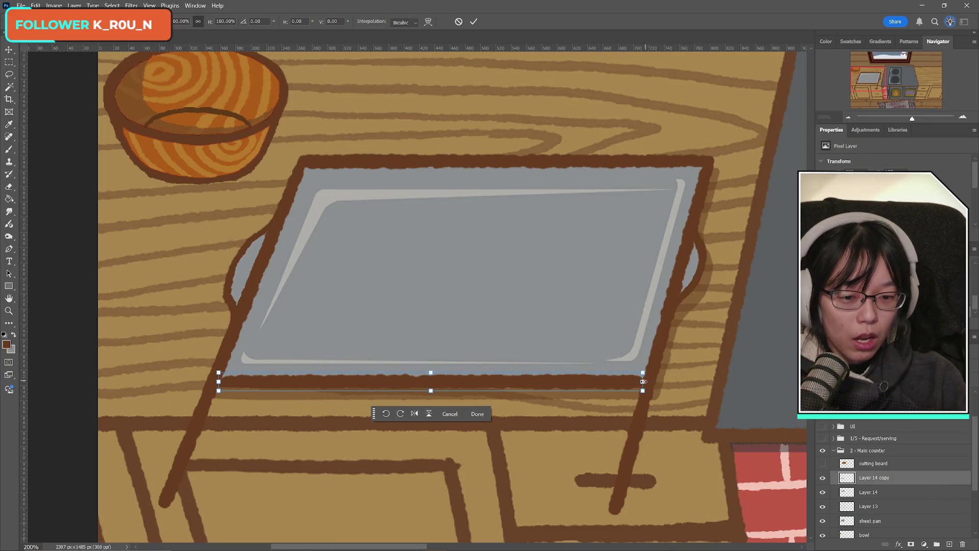
{"action": "left_click_drag", "start_coordinate": [643, 382], "coordinate": [649, 382]}
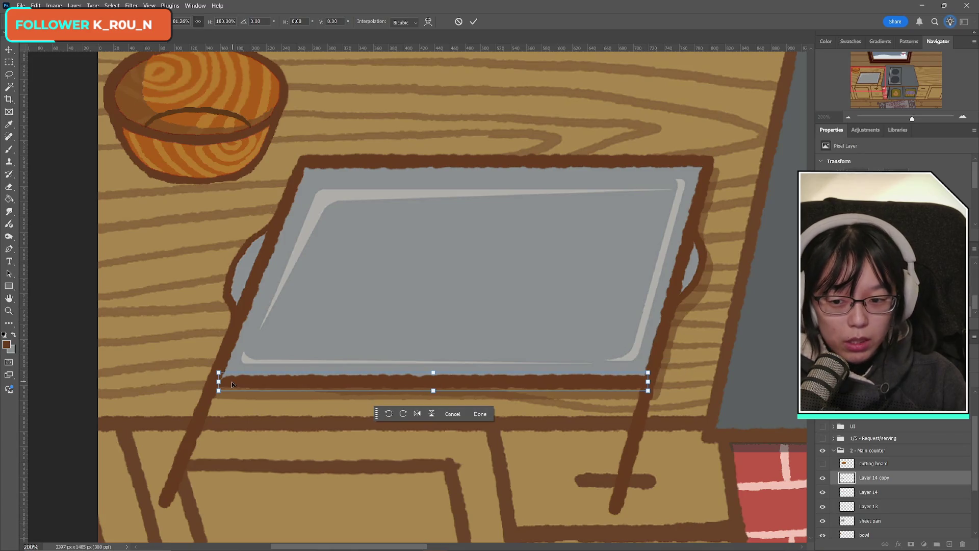
{"action": "left_click_drag", "start_coordinate": [221, 383], "coordinate": [214, 383]}
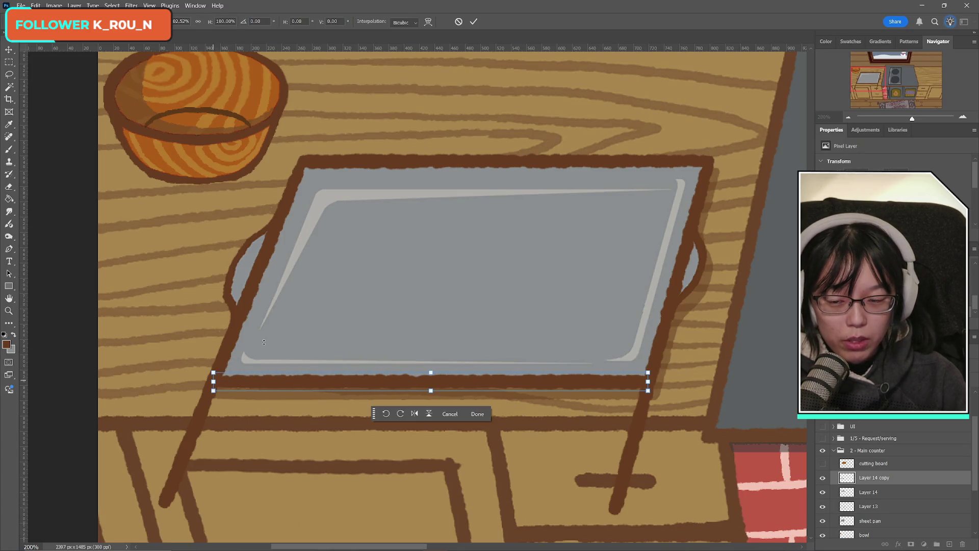
{"action": "left_click", "coordinate": [474, 23]}
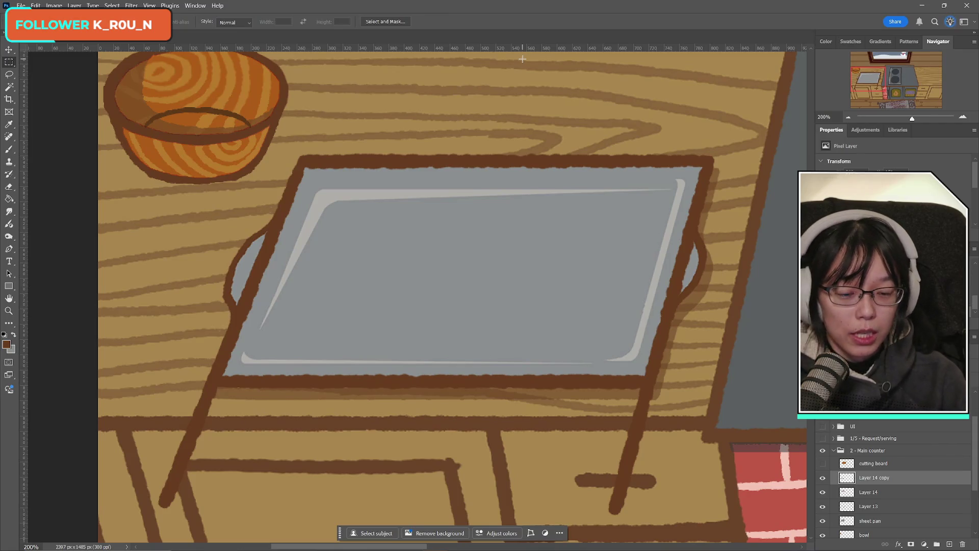
{"action": "key", "text": "ctrl+e"}
{"action": "key", "text": "ctrl+e"}
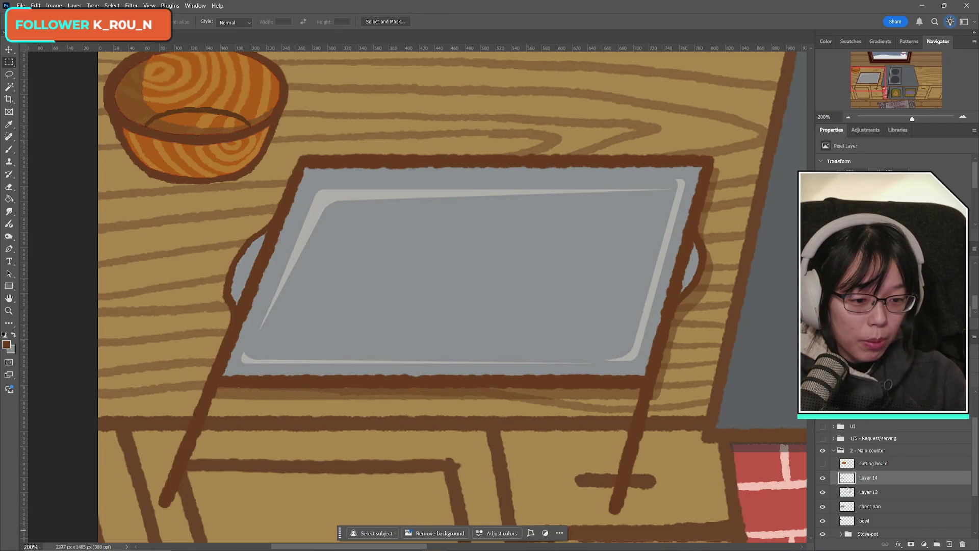
- Erase the brown table-leg lines showing under the tray's bottom corners with the Eraser
{"action": "left_click", "coordinate": [823, 479]}
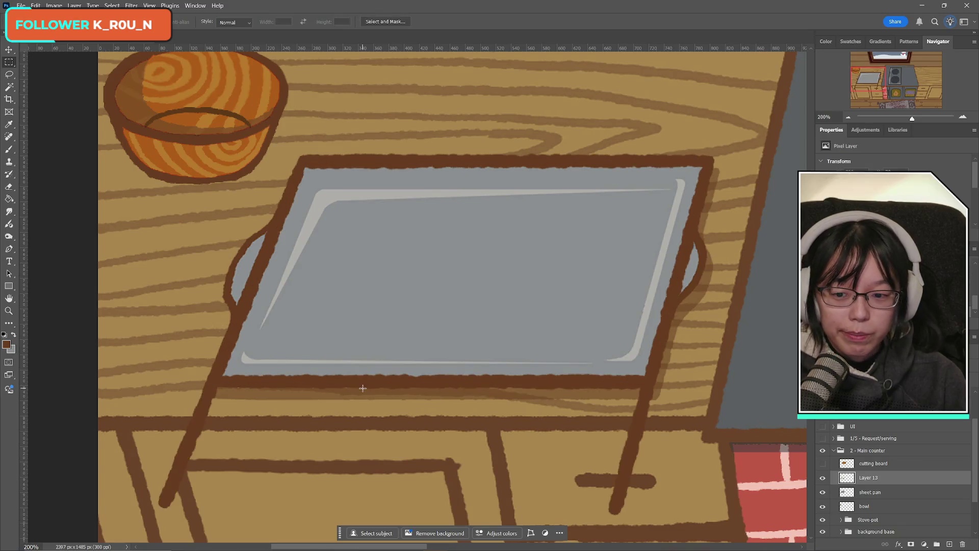
{"action": "left_click", "coordinate": [8, 186]}
{"action": "left_click_drag", "start_coordinate": [216, 391], "coordinate": [218, 394]}
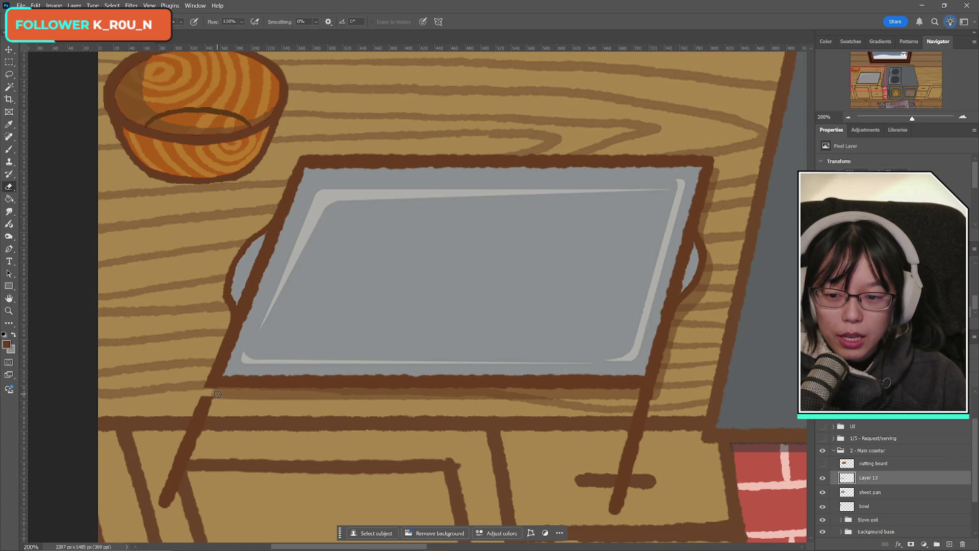
{"action": "left_click_drag", "start_coordinate": [633, 393], "coordinate": [688, 403]}
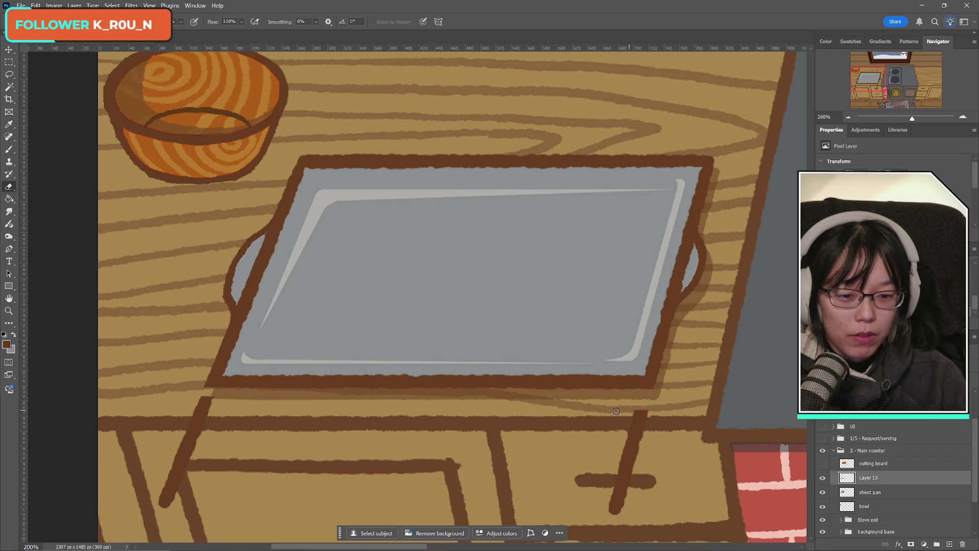
{"action": "mouse_move", "coordinate": [616, 410]}
{"action": "left_mouse_down"}
{"action": "mouse_move", "coordinate": [592, 421]}
{"action": "mouse_move", "coordinate": [630, 449]}
{"action": "mouse_move", "coordinate": [607, 503]}
{"action": "left_mouse_up"}
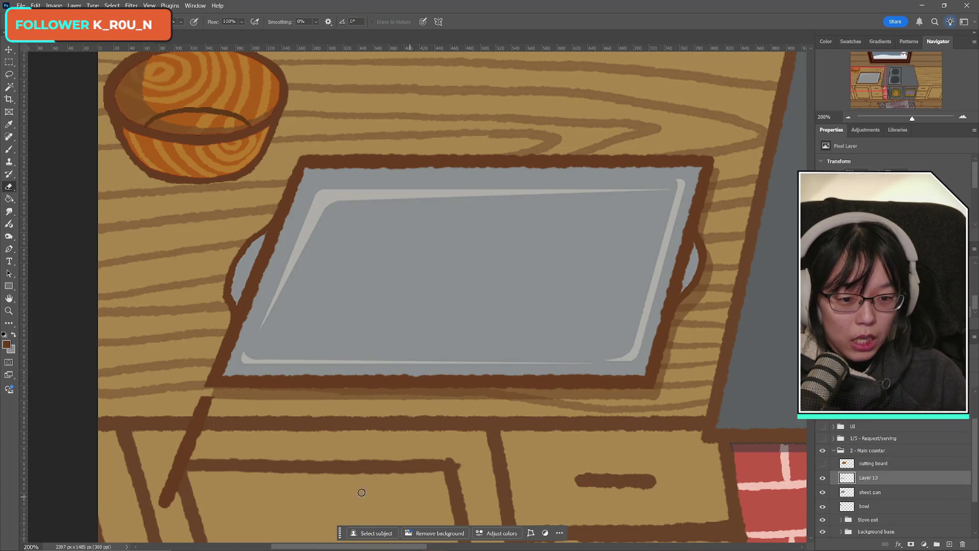
{"action": "mouse_move", "coordinate": [134, 509]}
{"action": "left_mouse_down"}
{"action": "mouse_move", "coordinate": [219, 487]}
{"action": "mouse_move", "coordinate": [184, 454]}
{"action": "mouse_move", "coordinate": [202, 421]}
{"action": "mouse_move", "coordinate": [227, 401]}
{"action": "left_mouse_up"}
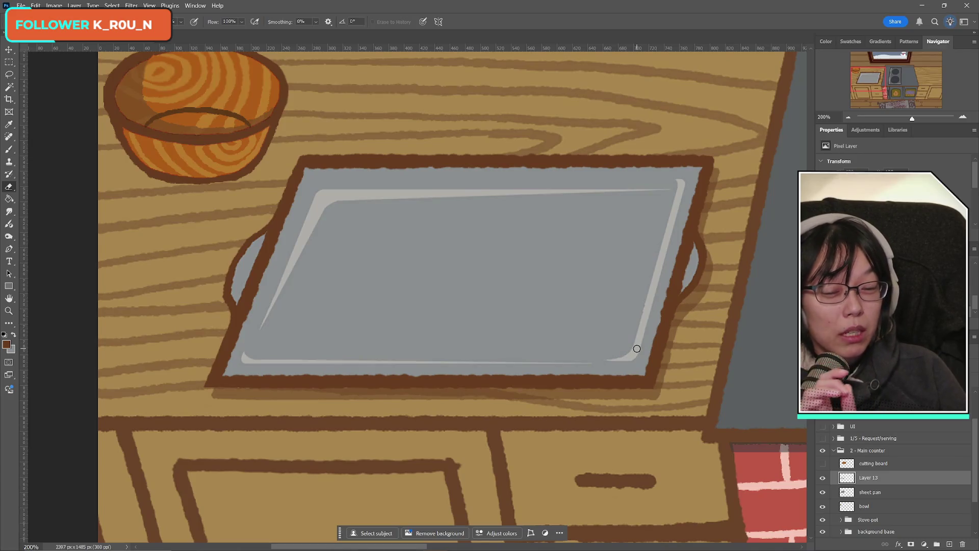
{"action": "left_click", "coordinate": [12, 150]}
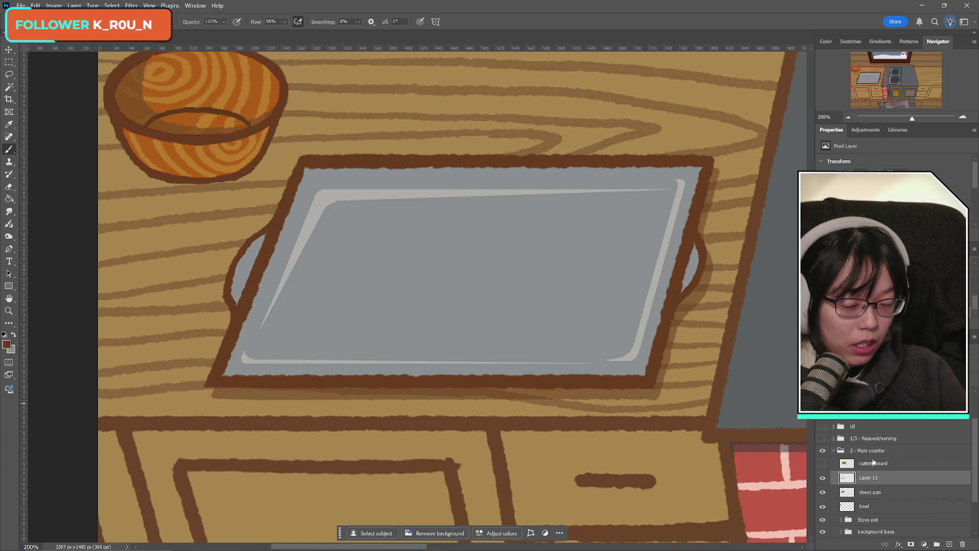
- Toggle Layer 13's visibility to compare the sheet pan, then add an empty layer above it
{"action": "left_click", "coordinate": [823, 479]}
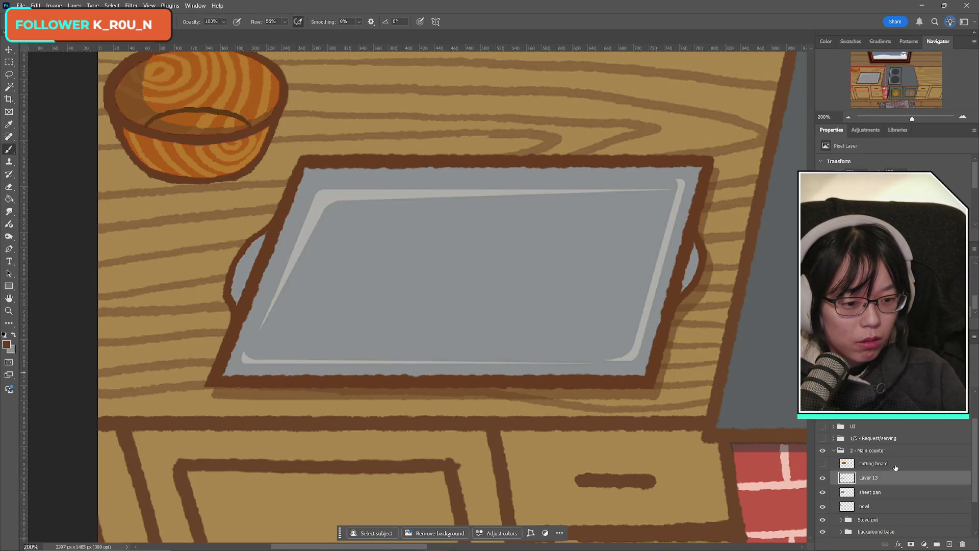
{"action": "left_click", "coordinate": [823, 479]}
{"action": "left_click", "coordinate": [822, 479]}
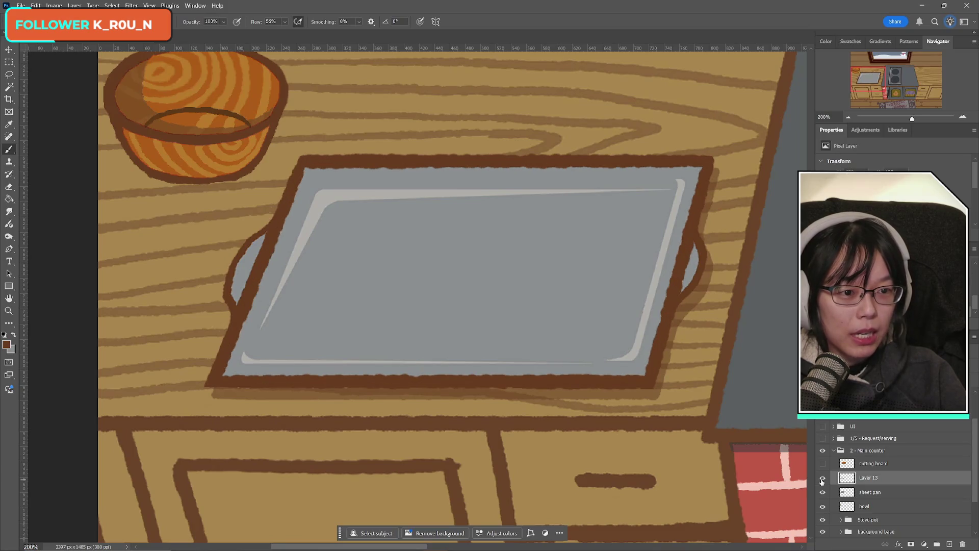
{"action": "left_click", "coordinate": [822, 479]}
{"action": "left_click", "coordinate": [822, 480]}
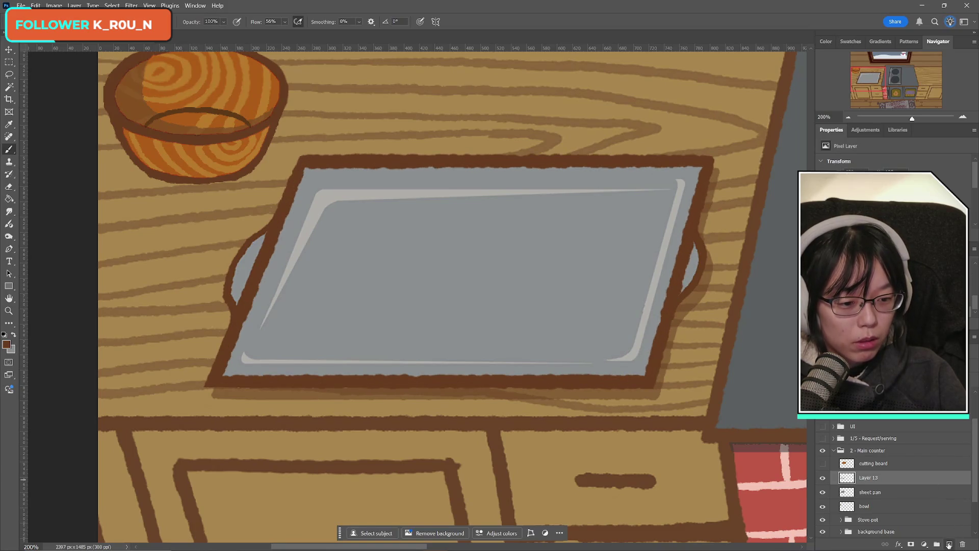
{"action": "left_click", "coordinate": [950, 544]}
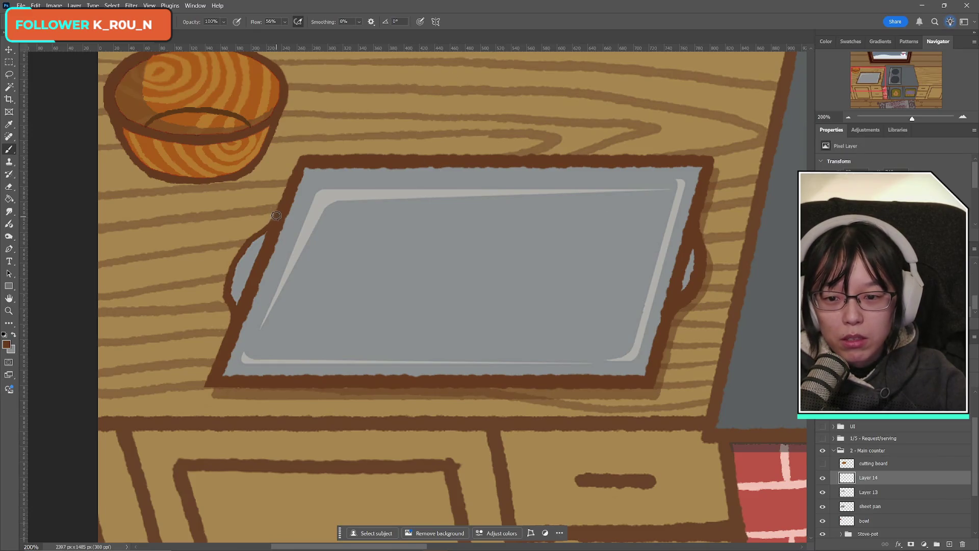
- Trace the tray's left handle with a thicker dark-brown brush stroke, redrawing it once
{"action": "mouse_move", "coordinate": [276, 220]}
{"action": "left_mouse_down"}
{"action": "mouse_move", "coordinate": [243, 250]}
{"action": "mouse_move", "coordinate": [231, 291]}
{"action": "left_mouse_up"}
{"action": "key", "text": "ctrl+z"}
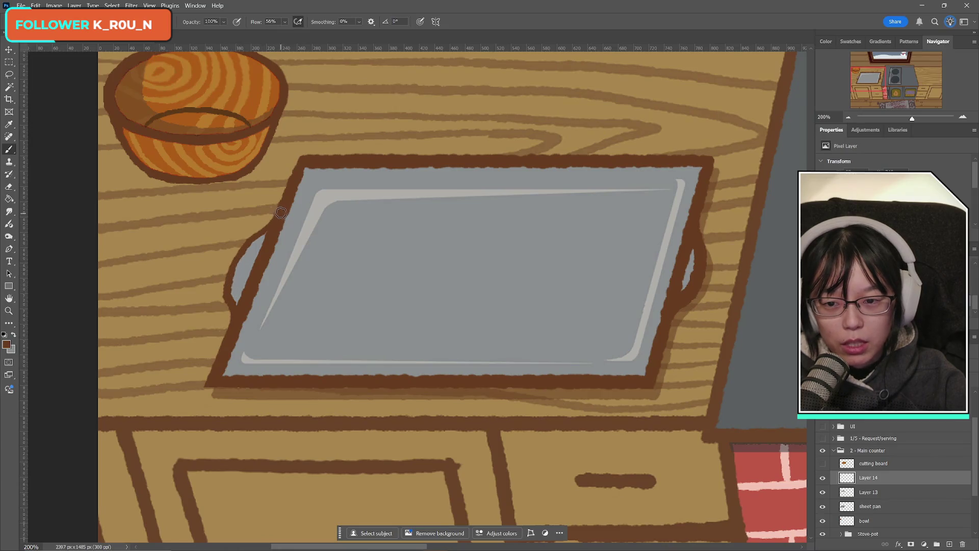
{"action": "mouse_move", "coordinate": [275, 212]}
{"action": "left_mouse_down"}
{"action": "mouse_move", "coordinate": [231, 269]}
{"action": "mouse_move", "coordinate": [232, 322]}
{"action": "left_mouse_up"}
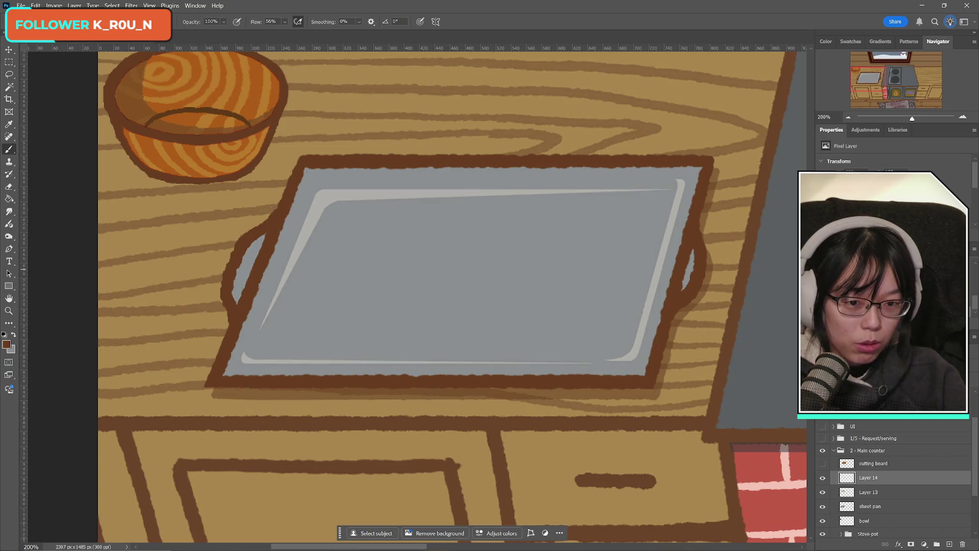
- Toggle Layer 14 and Layer 13 visibility to compare the new handles with the old outline
{"action": "left_click", "coordinate": [823, 478]}
{"action": "left_click", "coordinate": [822, 478]}
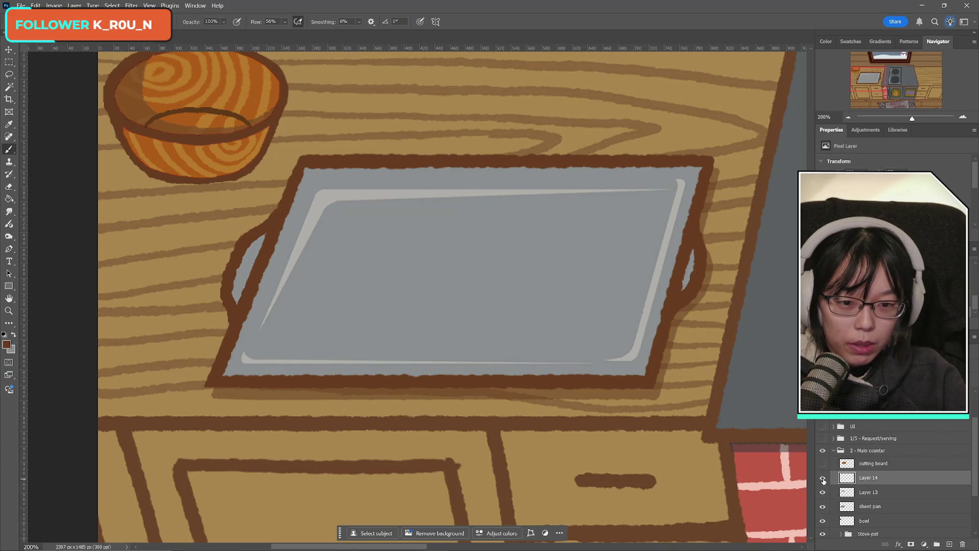
{"action": "left_click", "coordinate": [822, 479]}
{"action": "left_click", "coordinate": [822, 480]}
{"action": "left_click", "coordinate": [823, 479]}
{"action": "left_click", "coordinate": [822, 479]}
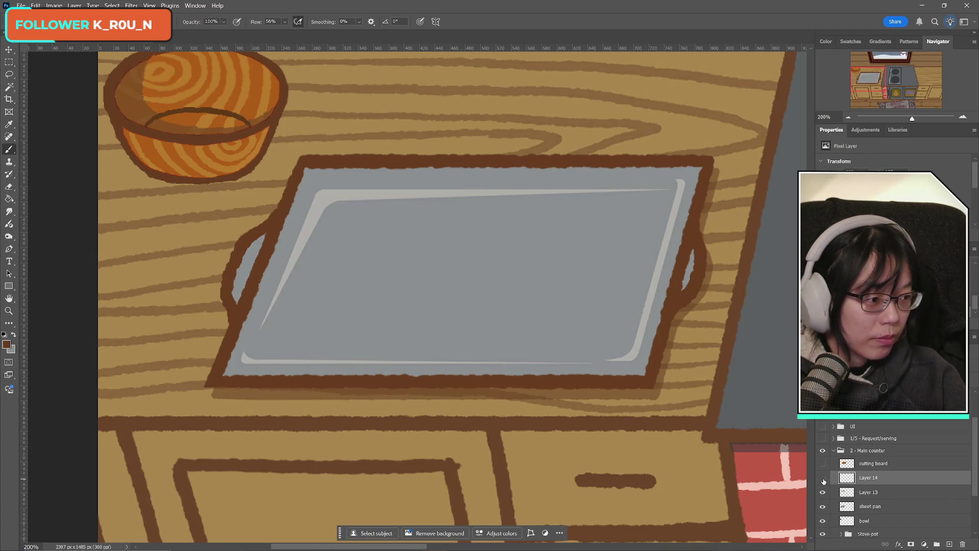
{"action": "left_click", "coordinate": [823, 479]}
{"action": "left_click", "coordinate": [823, 480]}
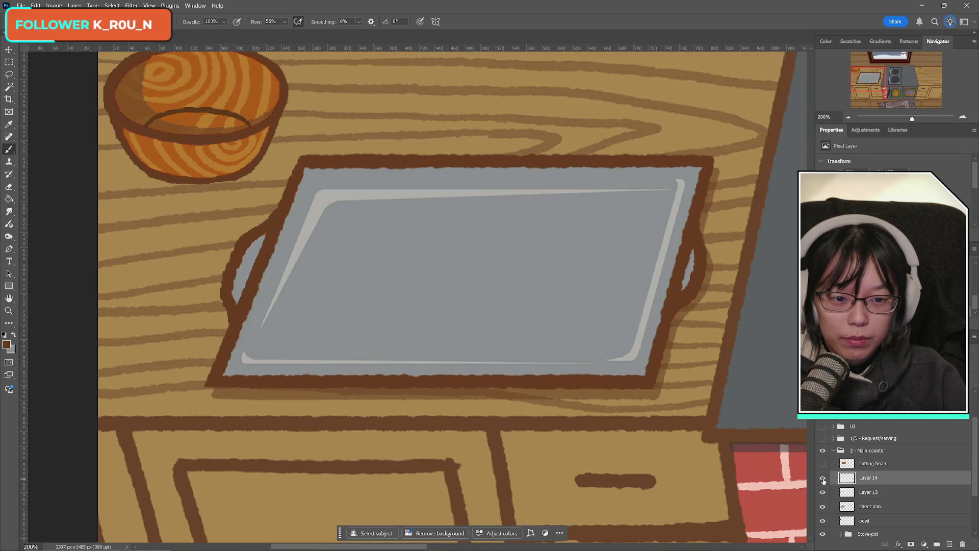
{"action": "left_click", "coordinate": [822, 480]}
{"action": "left_click", "coordinate": [823, 479]}
{"action": "left_click", "coordinate": [823, 480]}
{"action": "left_click", "coordinate": [822, 479]}
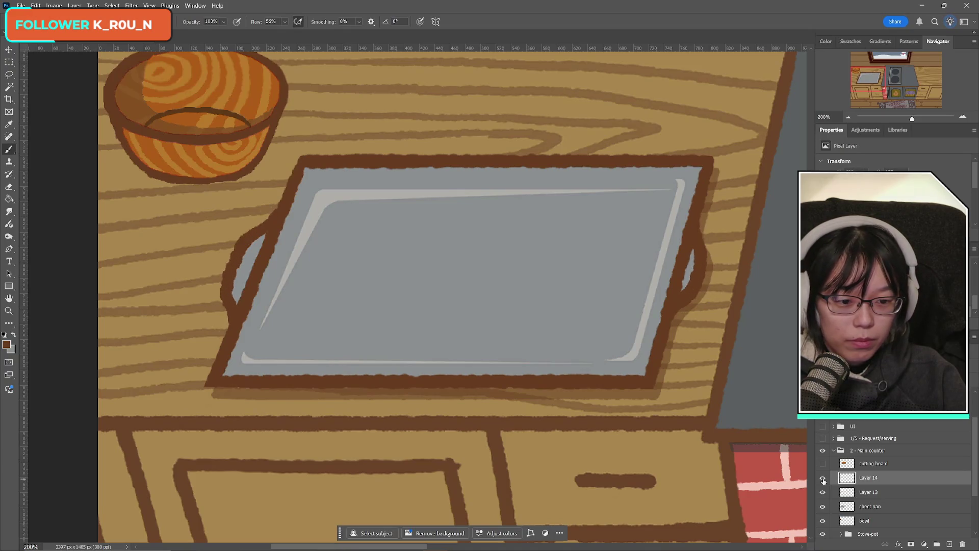
{"action": "left_click", "coordinate": [822, 478]}
{"action": "left_click", "coordinate": [823, 478]}
{"action": "left_click", "coordinate": [823, 493]}
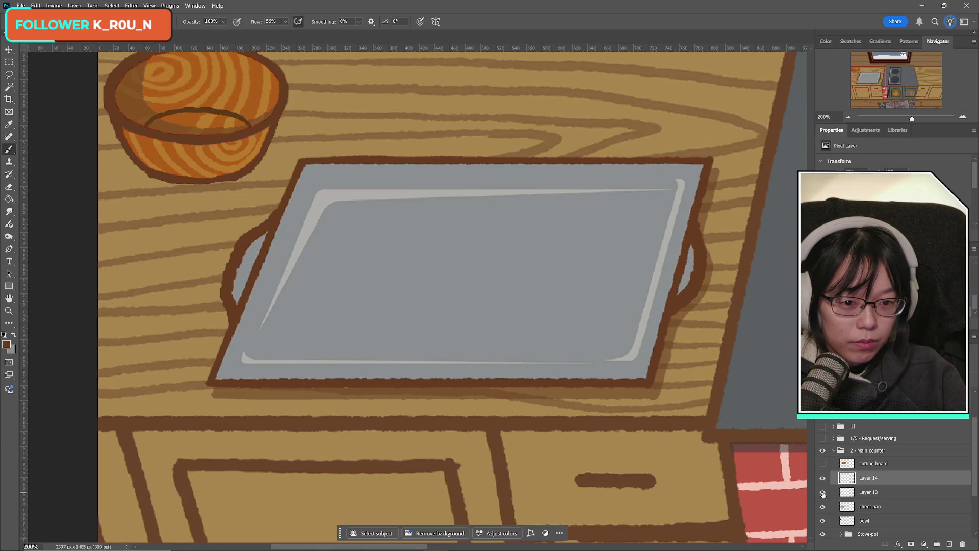
{"action": "left_click", "coordinate": [823, 493]}
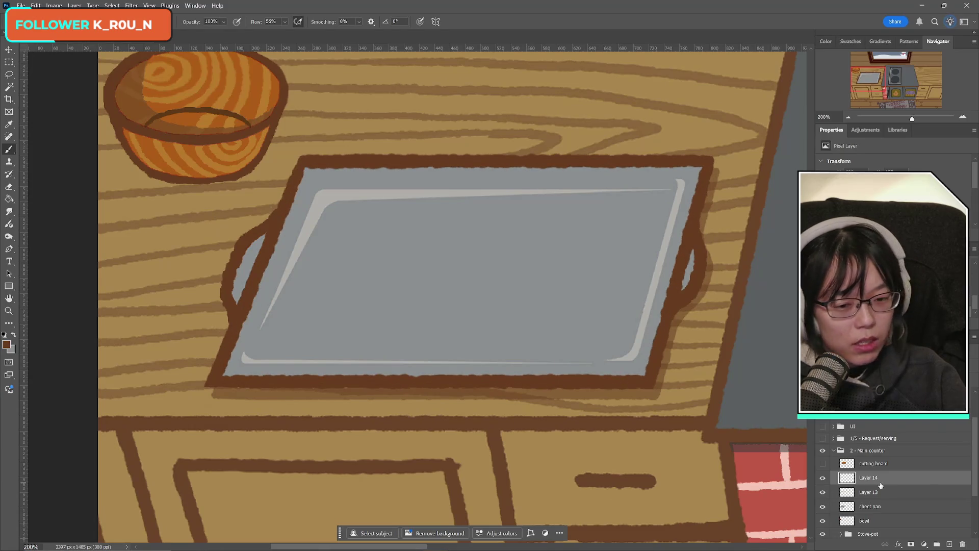
- Merge Layer 14 down into Layer 13 and compare the tray with the cutting board shown and hidden
{"action": "key", "text": "ctrl+e"}
{"action": "left_click", "coordinate": [823, 478]}
{"action": "left_click", "coordinate": [823, 478]}
{"action": "left_click", "coordinate": [823, 464]}
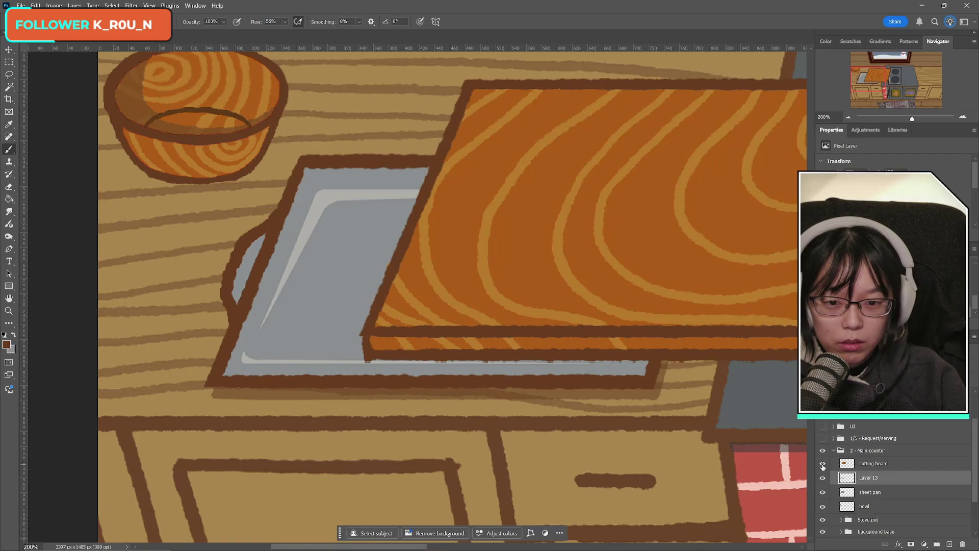
{"action": "left_click", "coordinate": [823, 464]}
{"action": "left_click", "coordinate": [822, 464]}
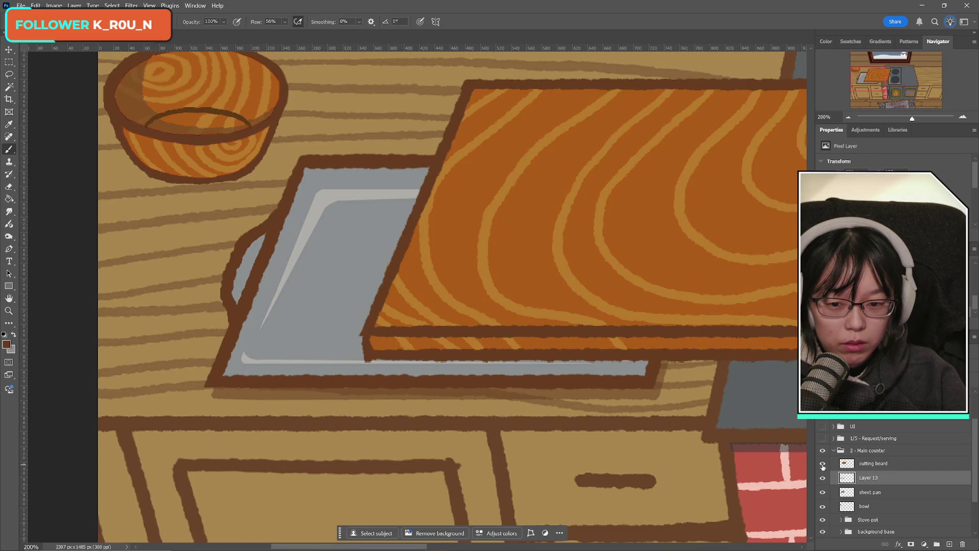
{"action": "left_click", "coordinate": [822, 464]}
{"action": "left_click", "coordinate": [823, 478]}
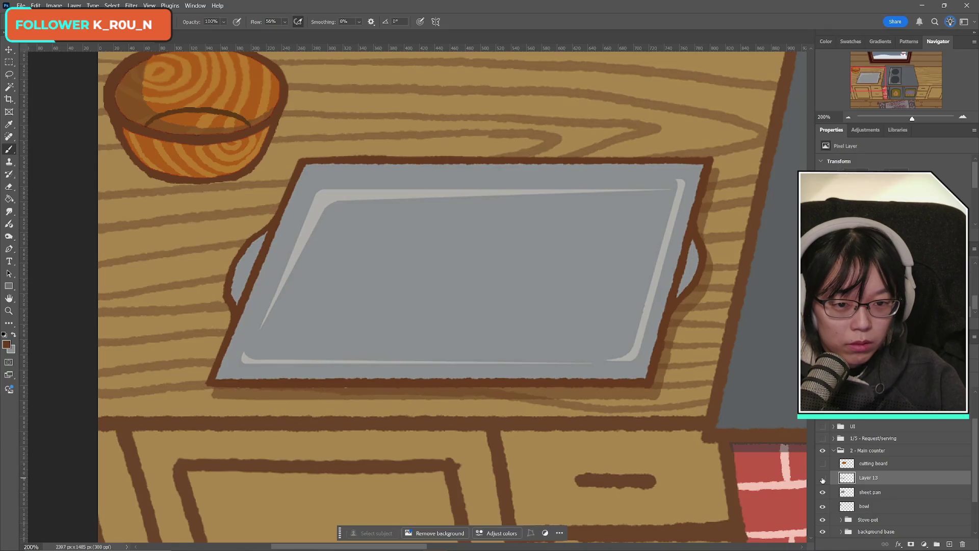
{"action": "left_click", "coordinate": [822, 478]}
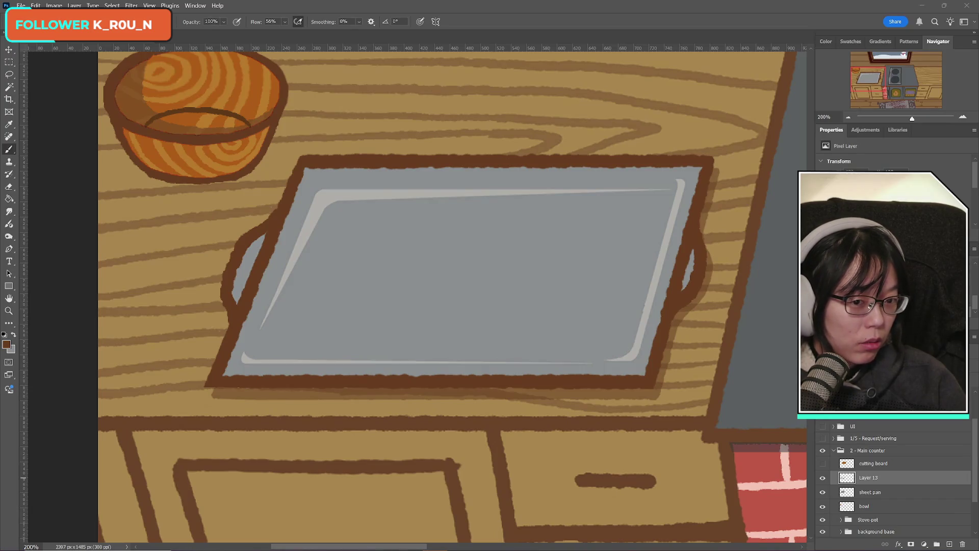
- Check the 2 - Main counter group and Layer 13, then merge Layer 13 into the sheet pan layer
{"action": "left_click", "coordinate": [822, 451]}
{"action": "left_click", "coordinate": [823, 451]}
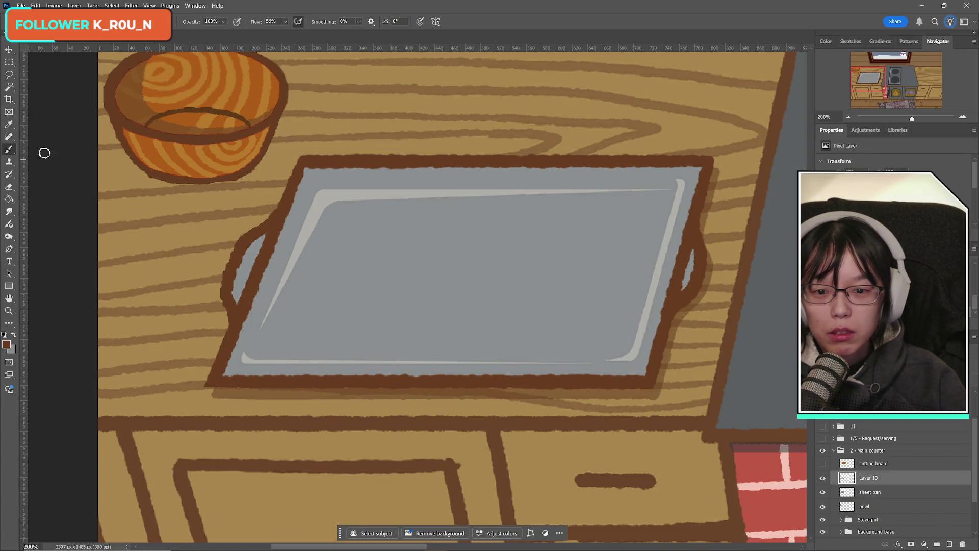
{"action": "left_click", "coordinate": [821, 478]}
{"action": "left_click", "coordinate": [821, 478]}
{"action": "left_click", "coordinate": [821, 479]}
{"action": "left_click", "coordinate": [821, 478]}
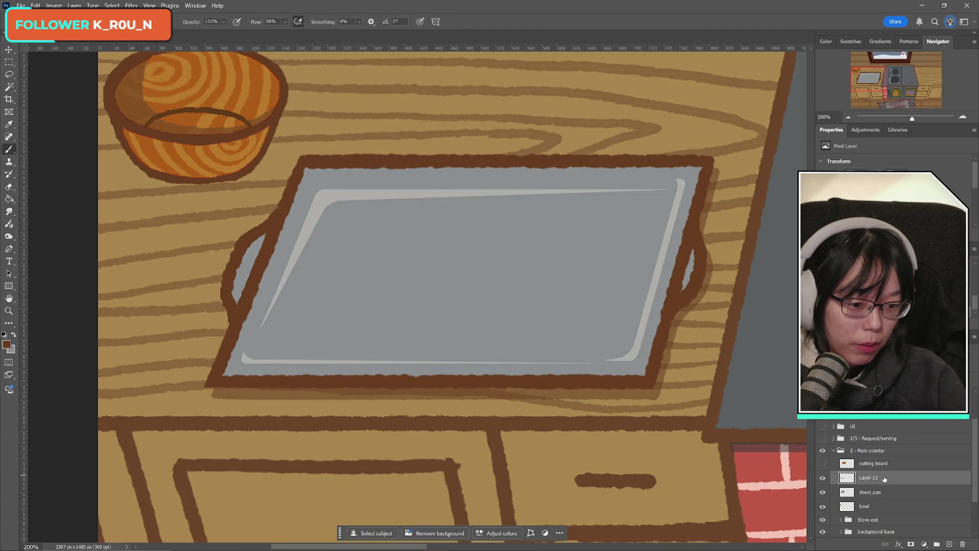
{"action": "key", "text": "ctrl+e"}
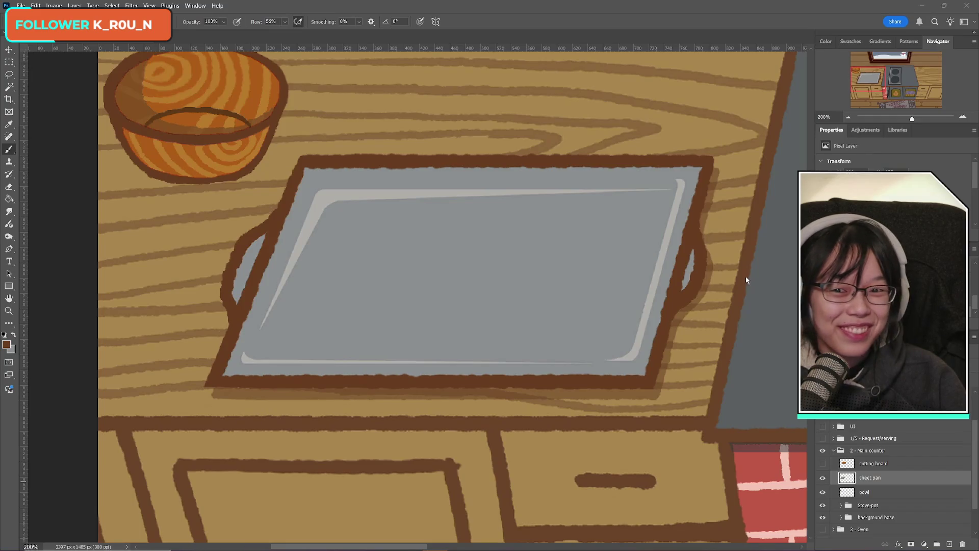
- Make the cutting board visible over the sheet pan, toggling it to compare the pan underneath
{"action": "scroll", "coordinate": [495, 284], "scroll_direction": "up", "scroll_amount": 1}
{"action": "scroll", "coordinate": [496, 279], "scroll_direction": "down", "scroll_amount": 1}
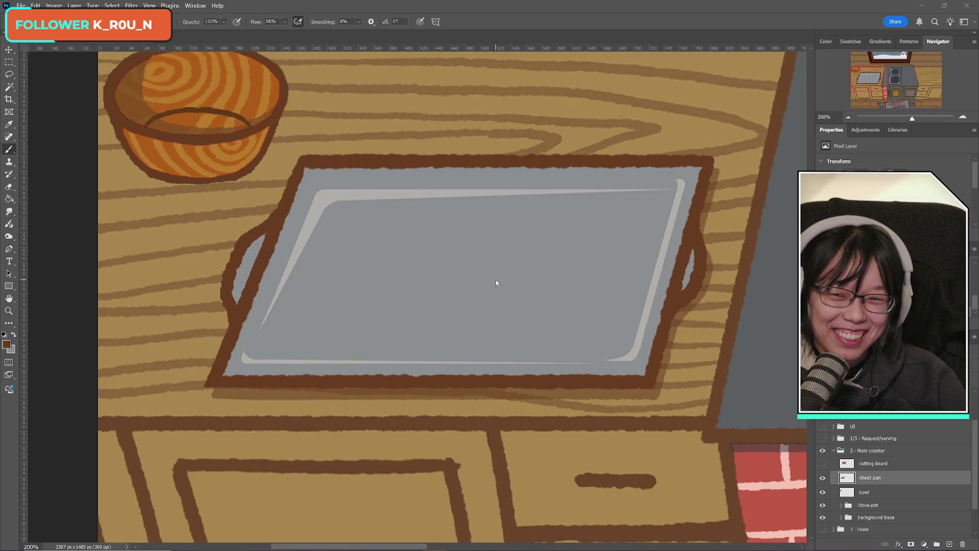
{"action": "left_click", "coordinate": [822, 477]}
{"action": "left_click", "coordinate": [822, 477]}
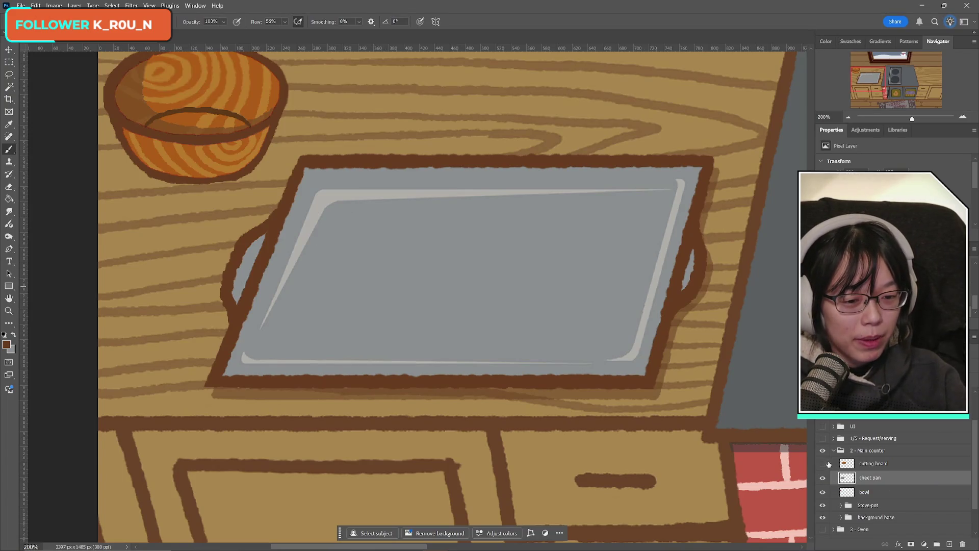
{"action": "left_click", "coordinate": [823, 464]}
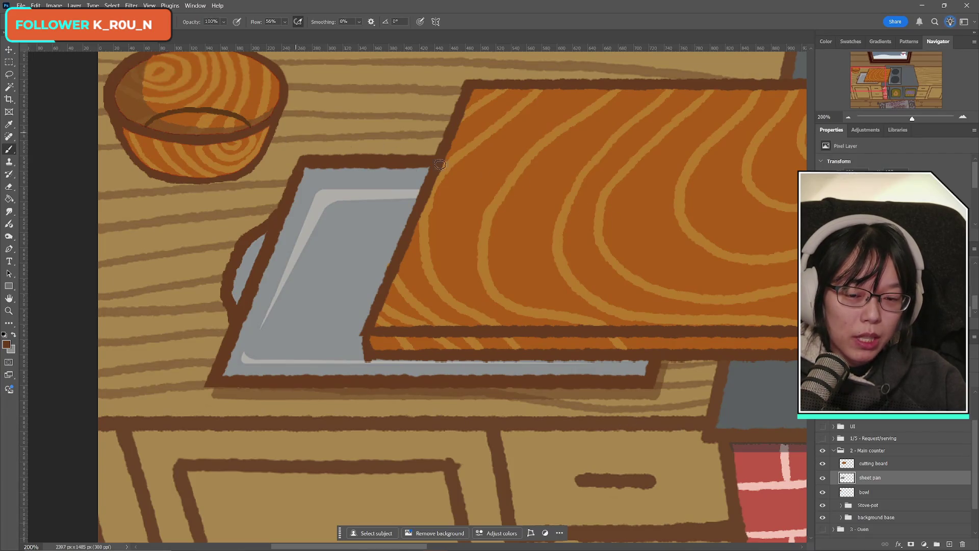
{"action": "left_click_drag", "start_coordinate": [877, 81], "coordinate": [885, 80]}
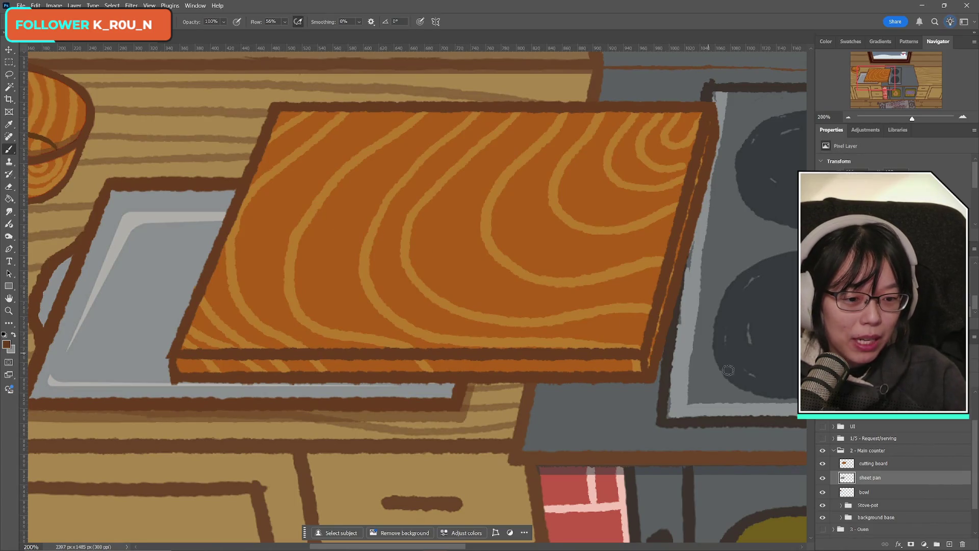
{"action": "left_click", "coordinate": [822, 463]}
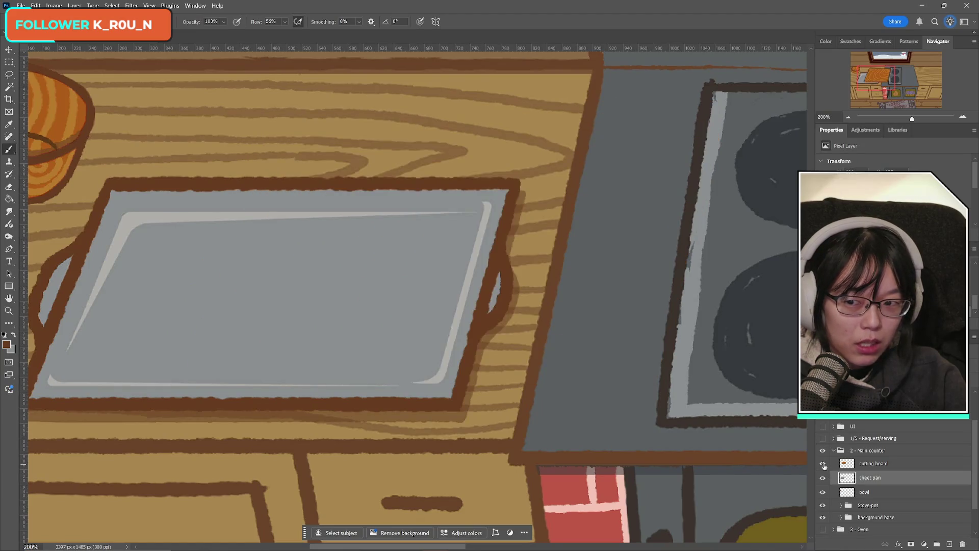
{"action": "left_click", "coordinate": [822, 464]}
{"action": "left_click", "coordinate": [823, 464]}
{"action": "left_click", "coordinate": [823, 463]}
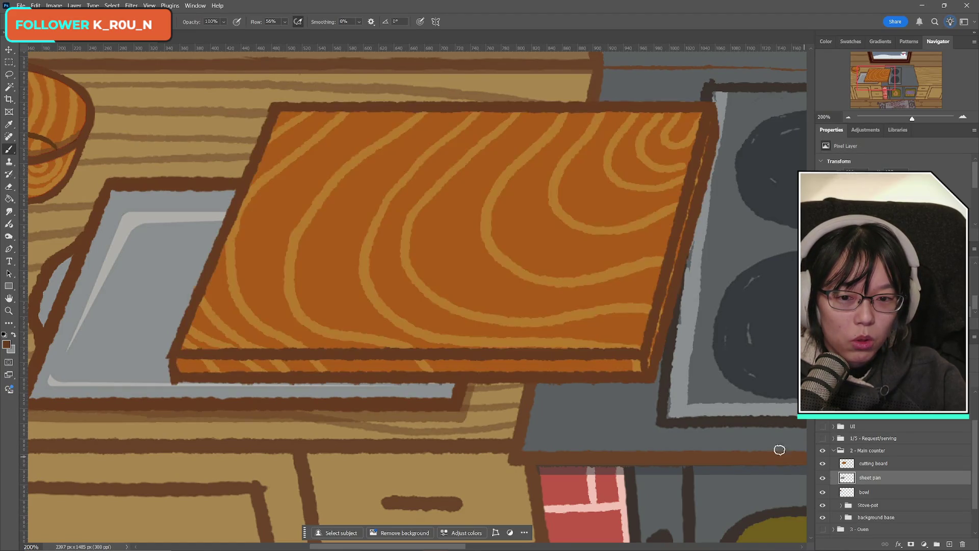
{"action": "mouse_move", "coordinate": [886, 69]}
{"action": "left_mouse_down"}
{"action": "mouse_move", "coordinate": [867, 74]}
{"action": "mouse_move", "coordinate": [879, 77]}
{"action": "left_mouse_up"}
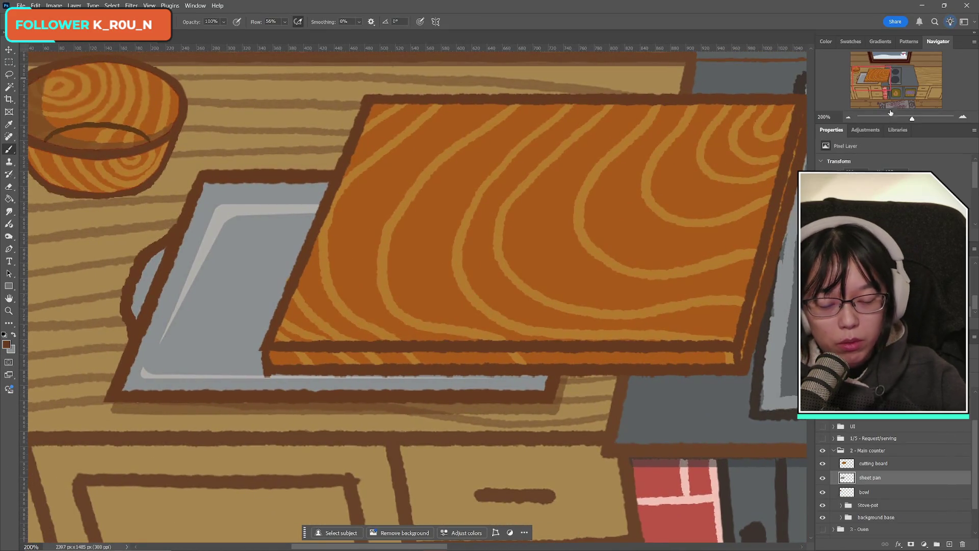
- Hide the cutting board, check the sheet pan layer, and select all of its contents
{"action": "left_click", "coordinate": [822, 465]}
{"action": "left_click", "coordinate": [823, 479]}
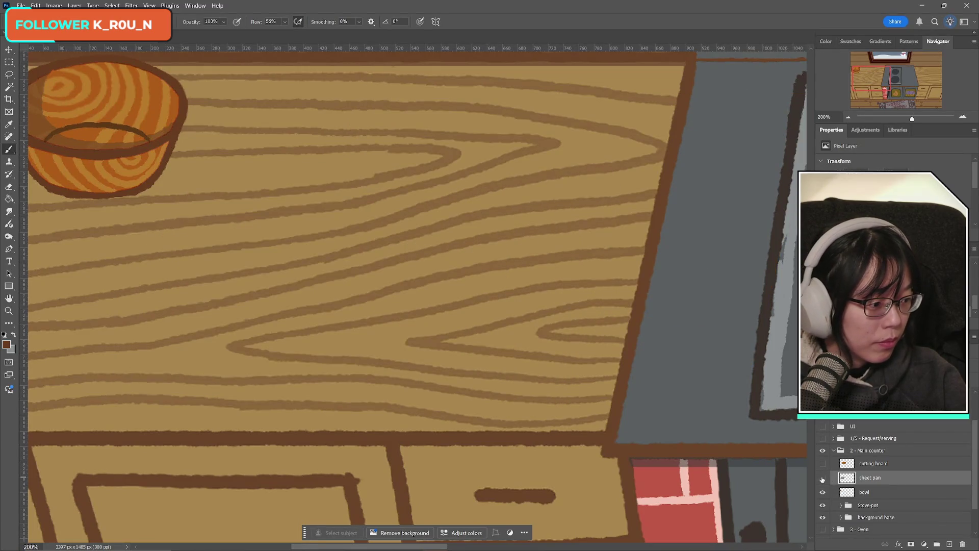
{"action": "left_click", "coordinate": [822, 479]}
{"action": "left_click", "coordinate": [822, 479]}
{"action": "left_click", "coordinate": [822, 479]}
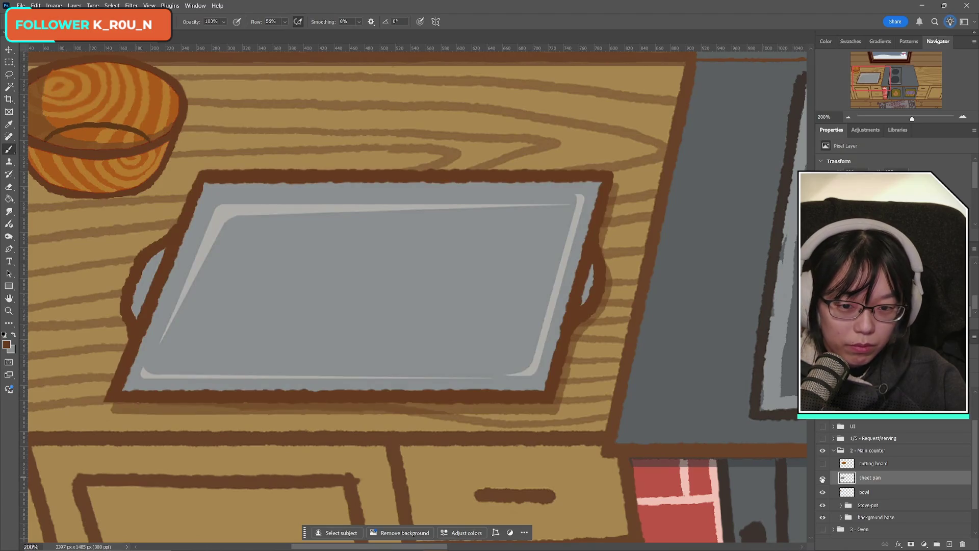
{"action": "key", "text": "ctrl+a"}
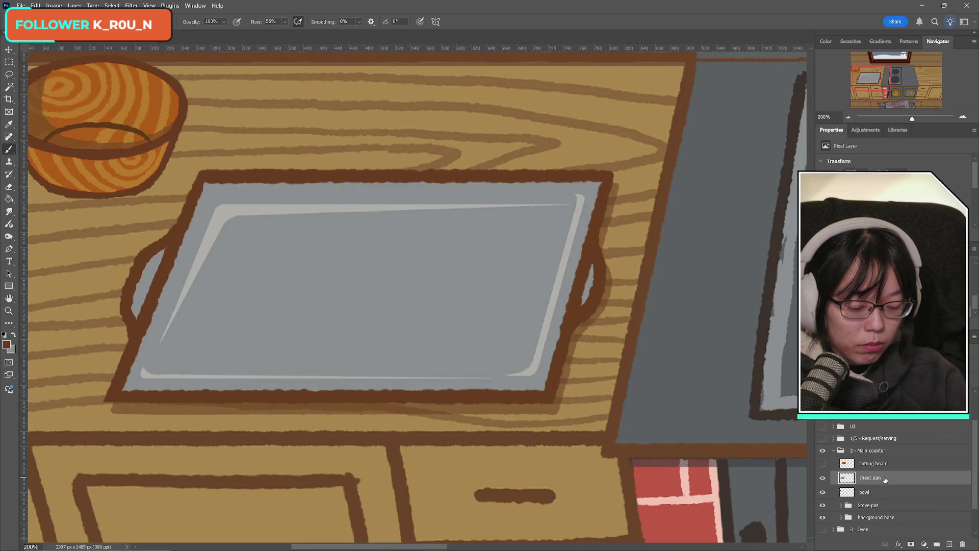
{"action": "left_click", "coordinate": [21, 6]}
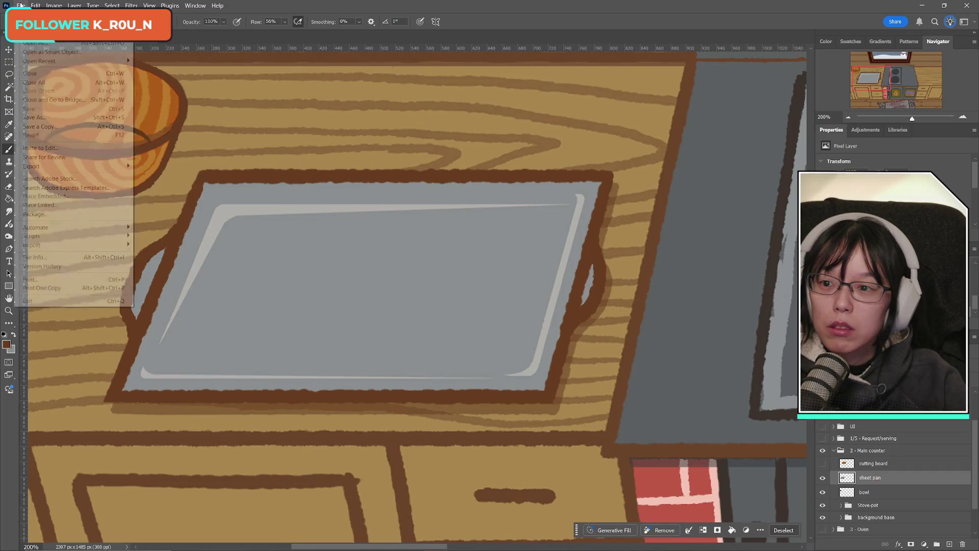
- Paste the copied sheet pan into a trial new document, then close it without saving
{"action": "key", "text": "ctrl+n"}
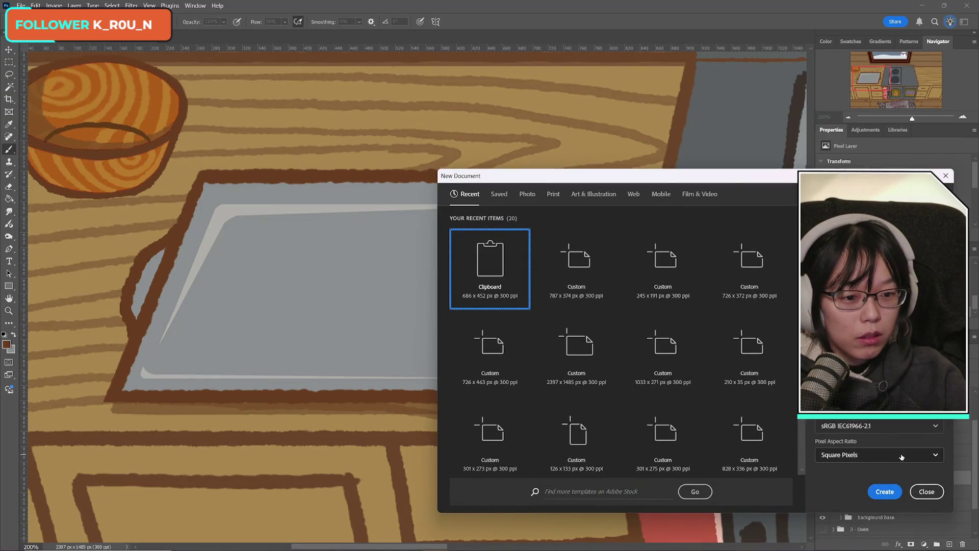
{"action": "left_click", "coordinate": [888, 491]}
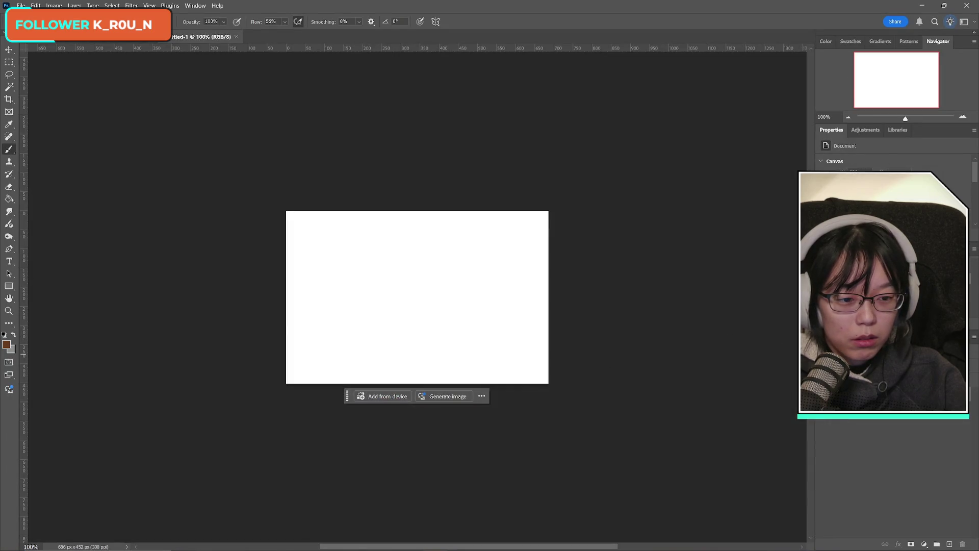
{"action": "key", "text": "ctrl+v"}
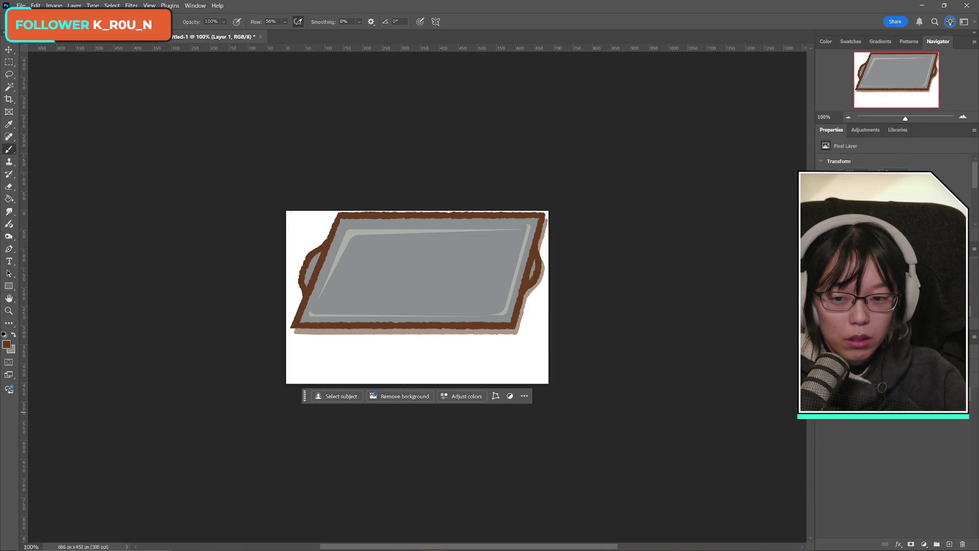
{"action": "left_click", "coordinate": [261, 37]}
{"action": "left_click", "coordinate": [505, 211]}
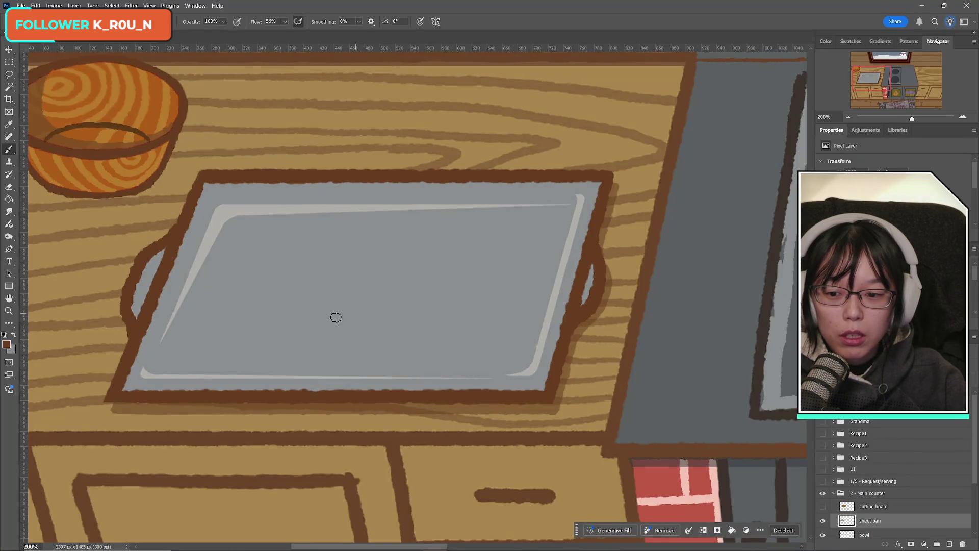
- Draw a rectangular marquee tightly around the sheet pan and copy its contents
{"action": "scroll", "coordinate": [335, 317], "scroll_direction": "down", "scroll_amount": 3}
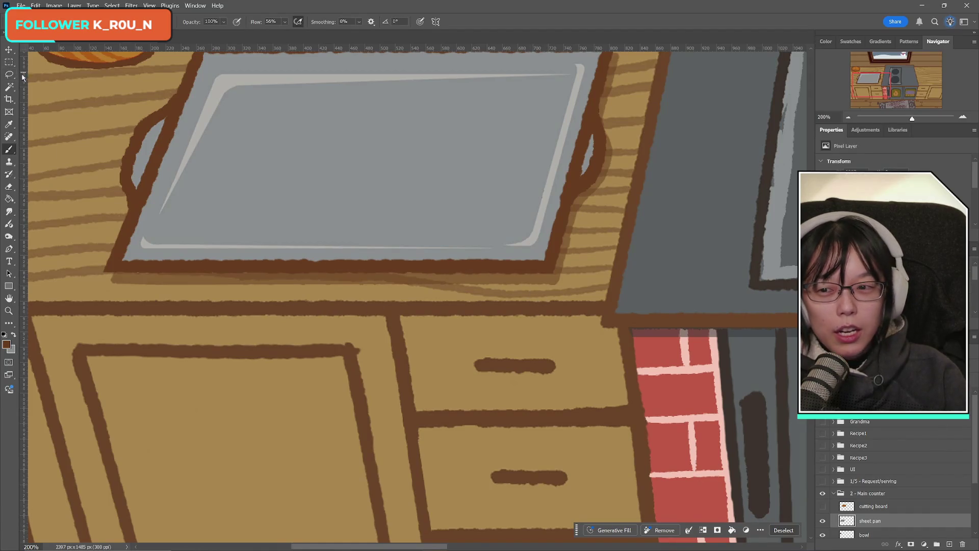
{"action": "left_click", "coordinate": [9, 61]}
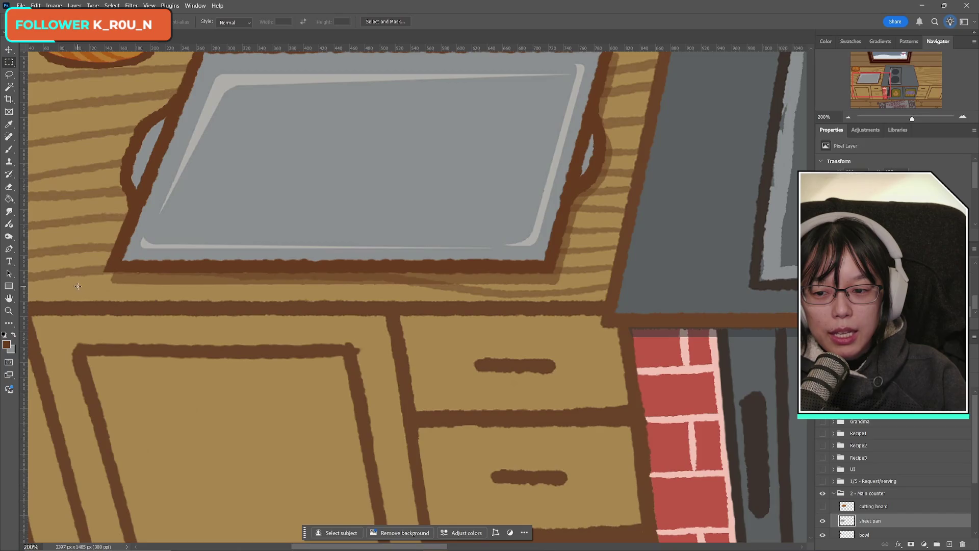
{"action": "mouse_move", "coordinate": [77, 287]}
{"action": "left_mouse_down"}
{"action": "mouse_move", "coordinate": [229, 299]}
{"action": "mouse_move", "coordinate": [678, 436]}
{"action": "mouse_move", "coordinate": [665, 538]}
{"action": "mouse_move", "coordinate": [650, 538]}
{"action": "left_mouse_up"}
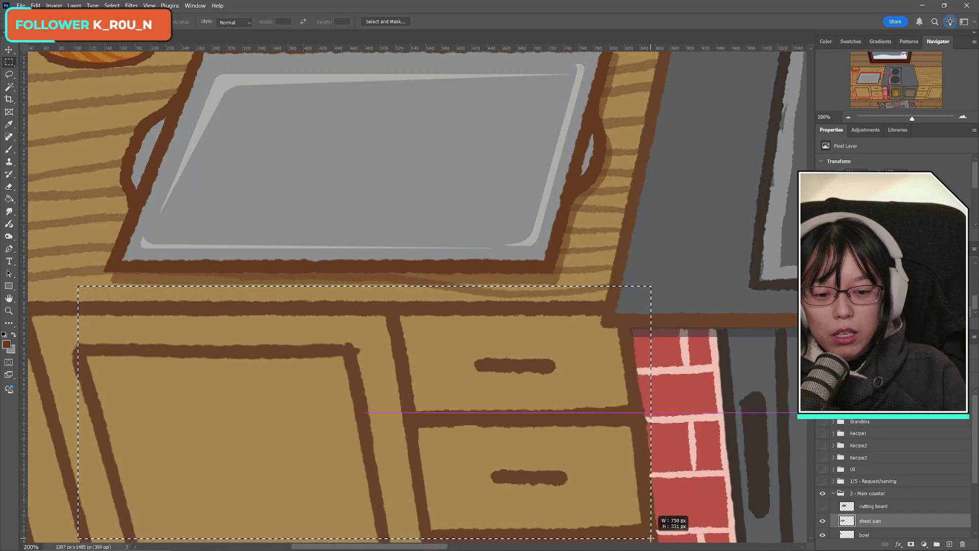
{"action": "scroll", "coordinate": [721, 401], "scroll_direction": "up", "scroll_amount": 3}
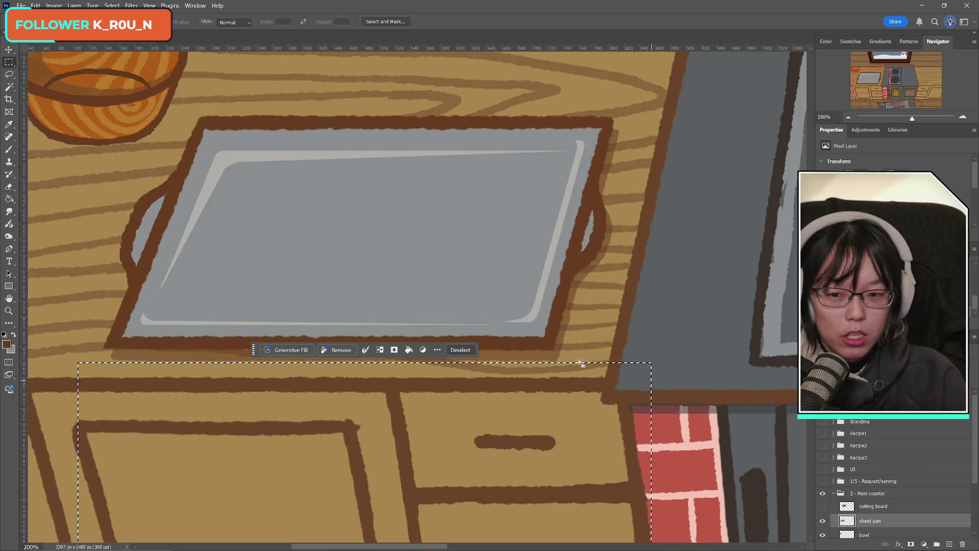
{"action": "left_click_drag", "start_coordinate": [581, 363], "coordinate": [581, 541]}
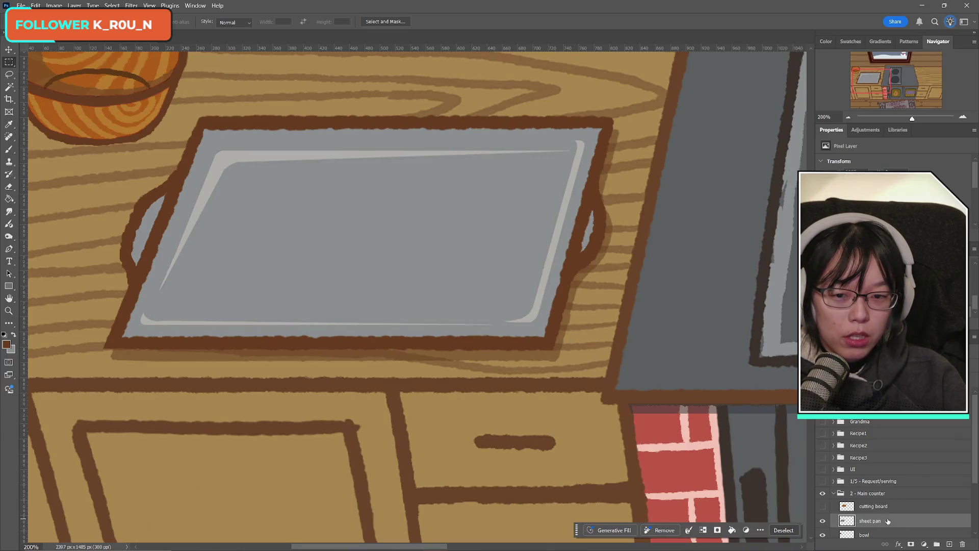
{"action": "key", "text": "alt+f"}
- Paste the sheet pan into a new document and make its background transparent
{"action": "key", "text": "n"}
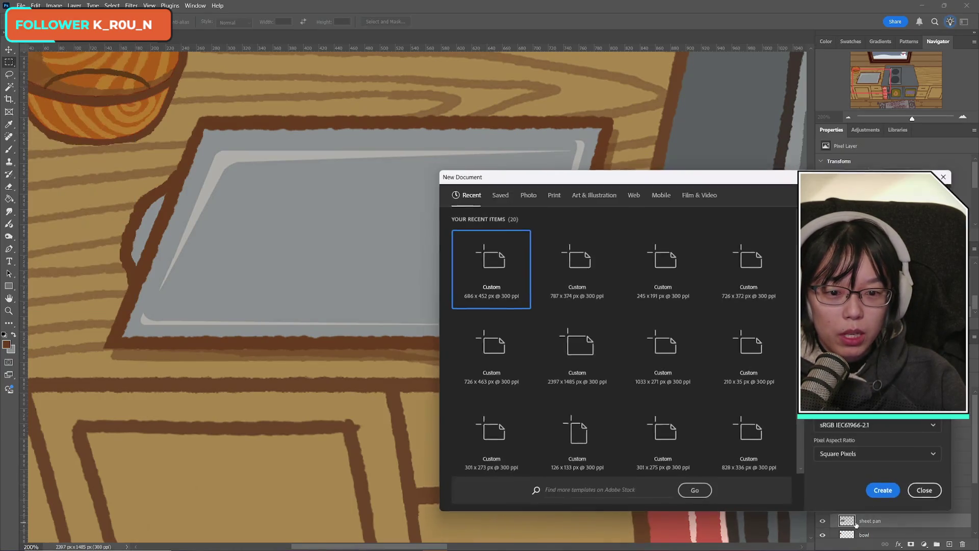
{"action": "left_click", "coordinate": [885, 491]}
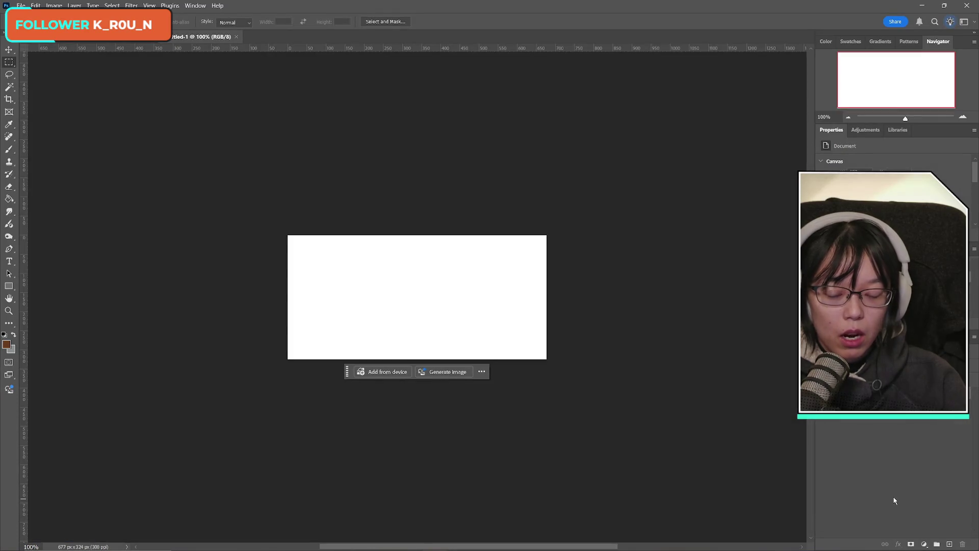
{"action": "key", "text": "ctrl+v"}
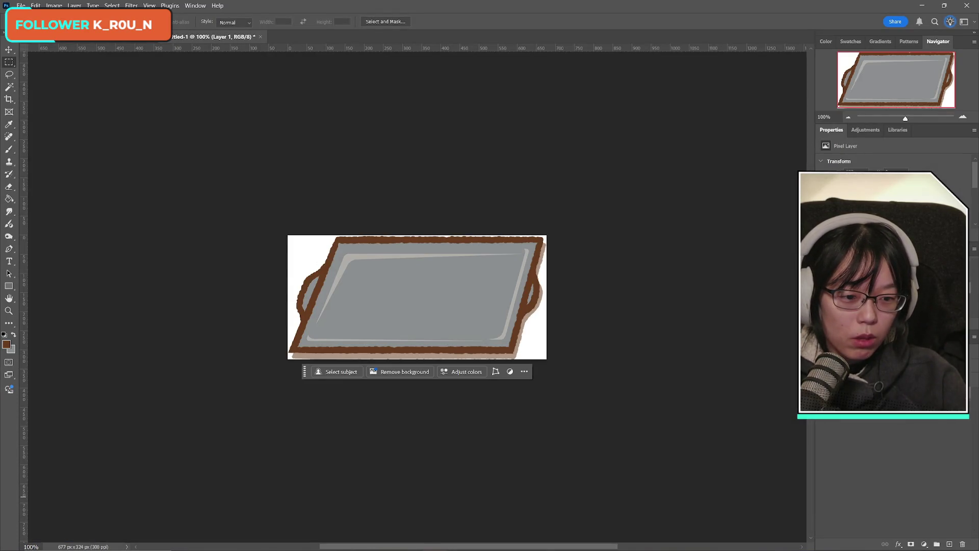
{"action": "left_click", "coordinate": [21, 5]}
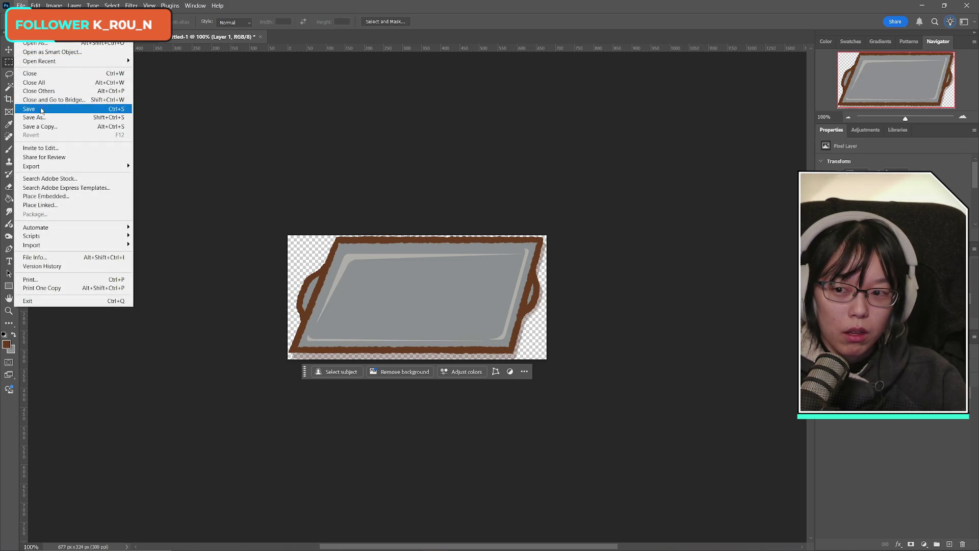
- Save a PNG copy named soup_kitchen_sheetpan, replacing the existing file
{"action": "left_click", "coordinate": [40, 127]}
{"action": "left_click", "coordinate": [615, 359]}
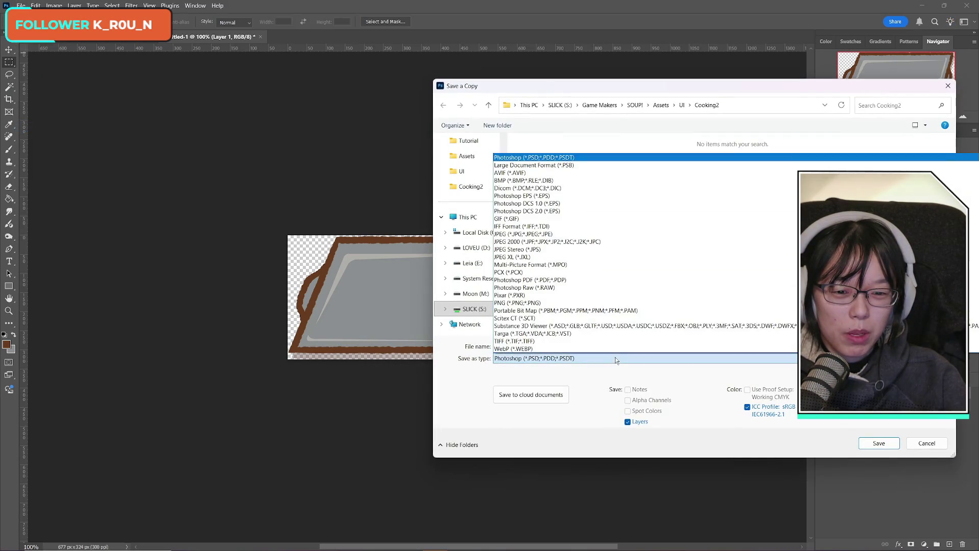
{"action": "left_click", "coordinate": [530, 302]}
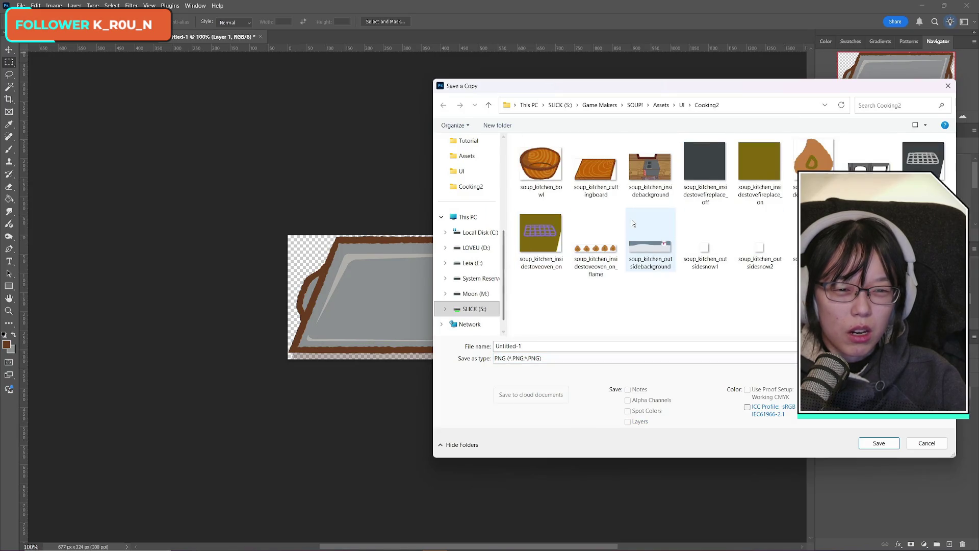
{"action": "type", "text": "soup_kitchen_sheetpan"}
{"action": "key", "text": "Return"}
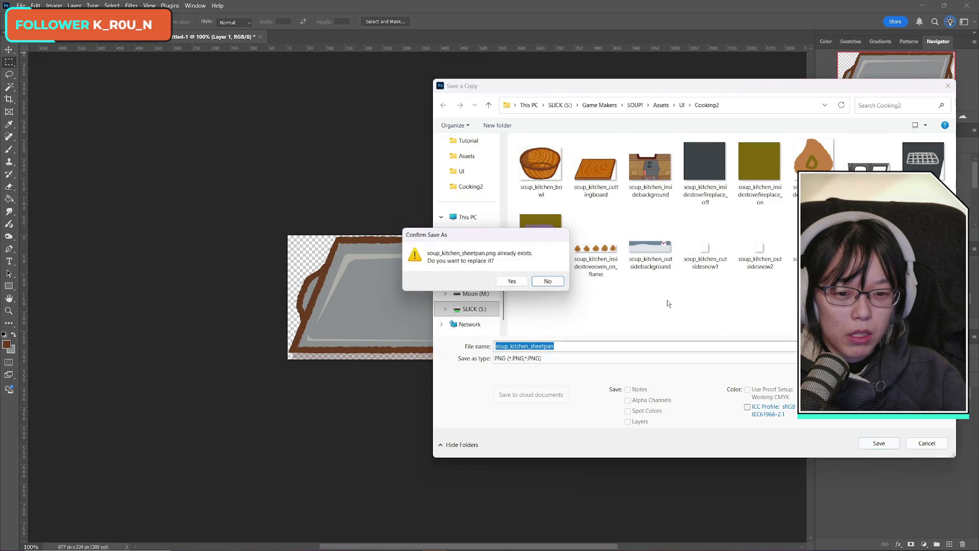
{"action": "key", "text": "Left"}
{"action": "key", "text": "Return"}
{"action": "key", "text": "Return"}
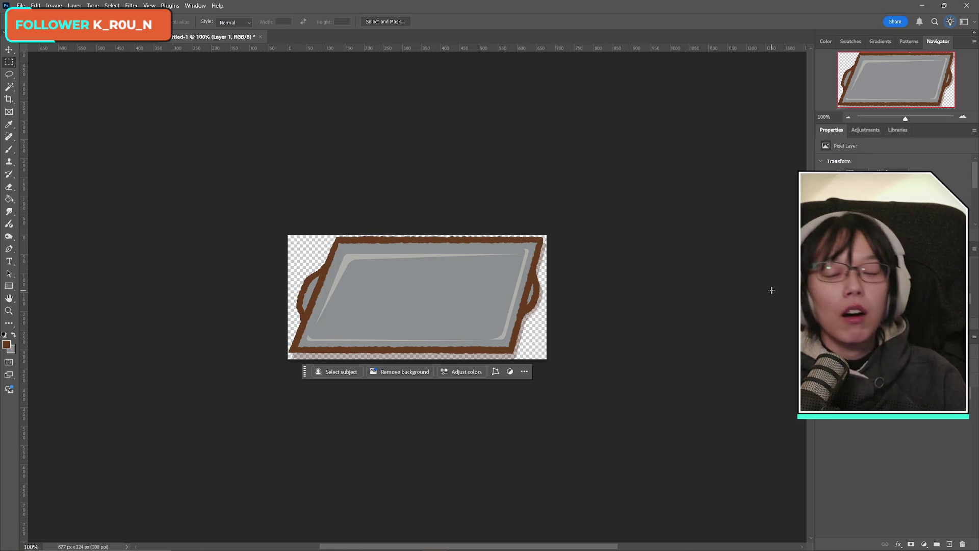
- Close the Untitled-1 sheet pan document and zoom out to 66.67% to frame the whole kitchen
{"action": "left_click", "coordinate": [260, 38]}
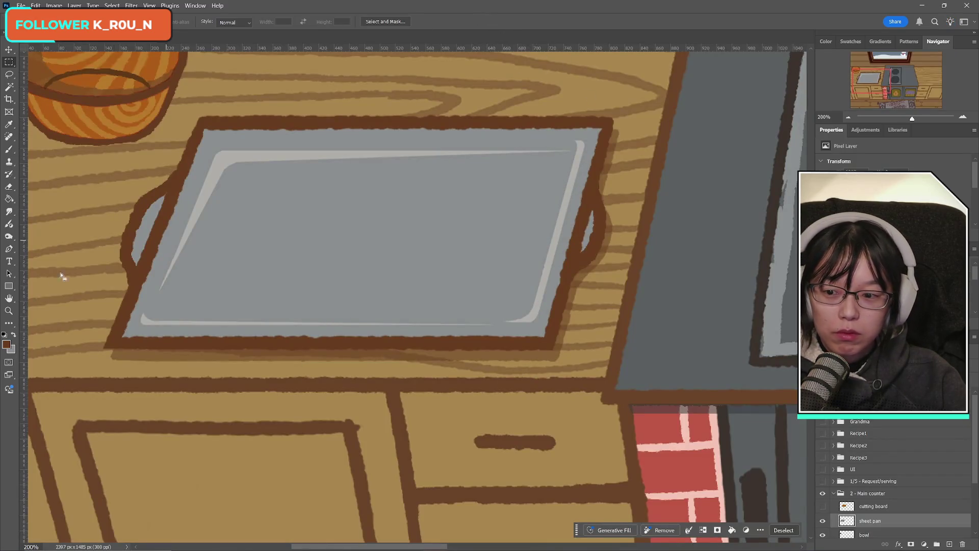
{"action": "key", "text": "z"}
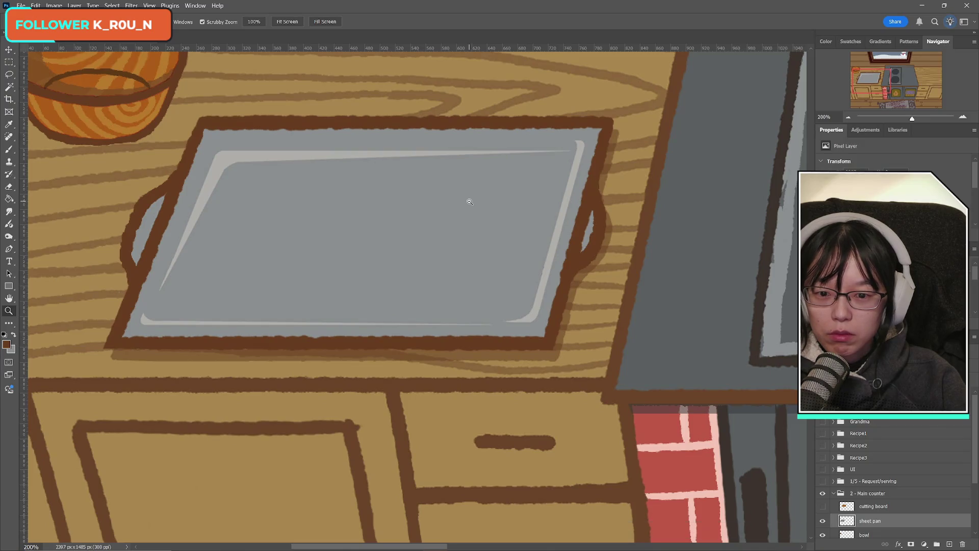
{"action": "left_click", "coordinate": [470, 202], "text": "alt"}
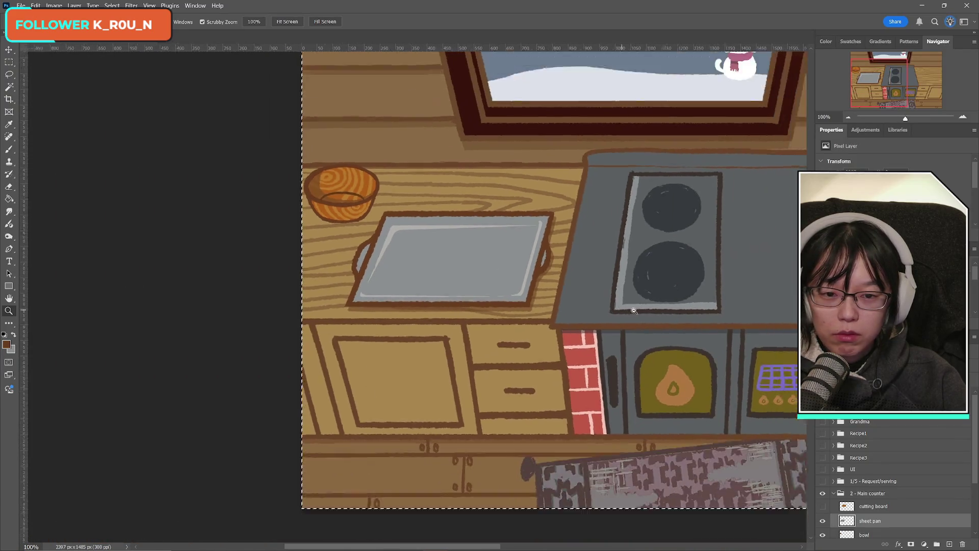
{"action": "left_click", "coordinate": [634, 311], "text": "alt"}
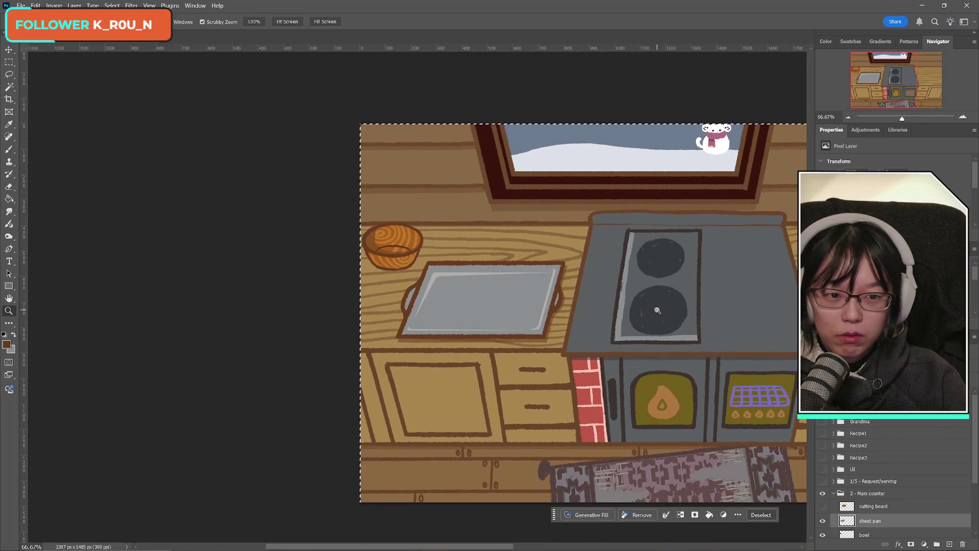
{"action": "mouse_move", "coordinate": [875, 81]}
{"action": "left_mouse_down"}
{"action": "mouse_move", "coordinate": [924, 82]}
{"action": "mouse_move", "coordinate": [909, 83]}
{"action": "left_mouse_up"}
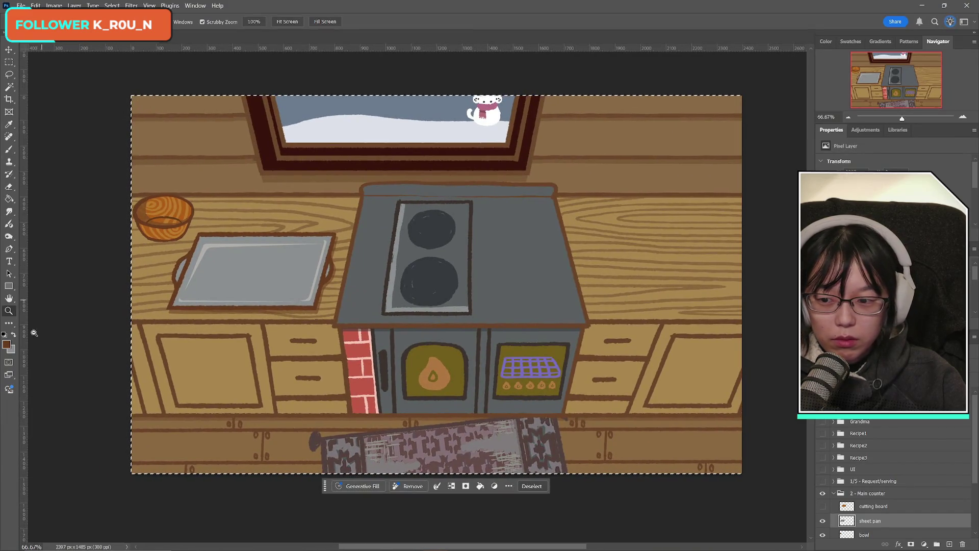
- Swap the foreground and background colours, switch to Rectangular Marquee and deselect everything
{"action": "left_click", "coordinate": [13, 335]}
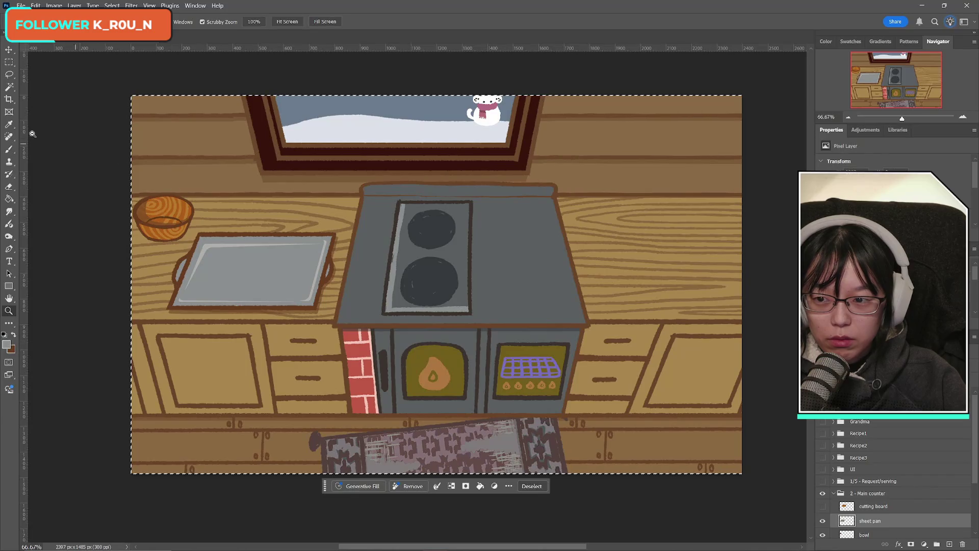
{"action": "left_click", "coordinate": [9, 149]}
{"action": "left_click", "coordinate": [9, 62]}
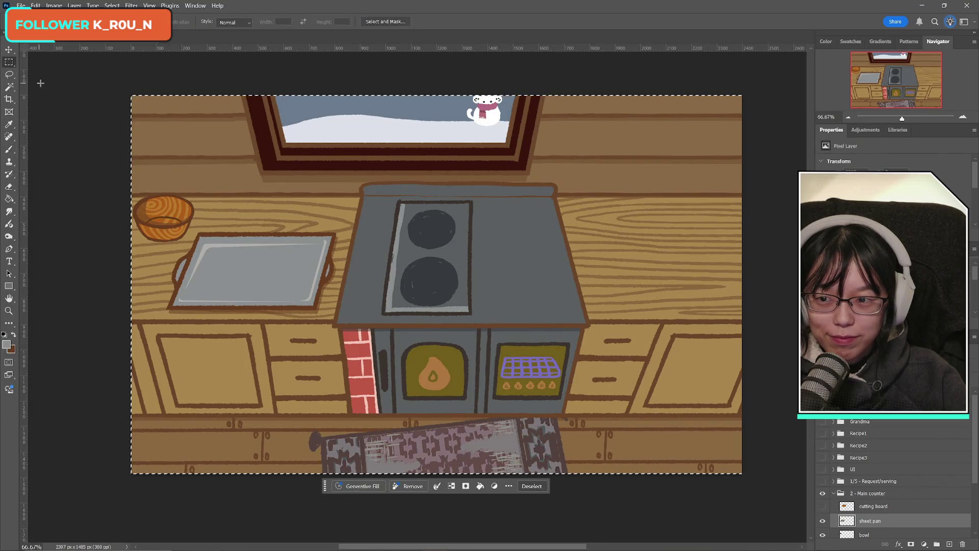
{"action": "key", "text": "ctrl+d"}
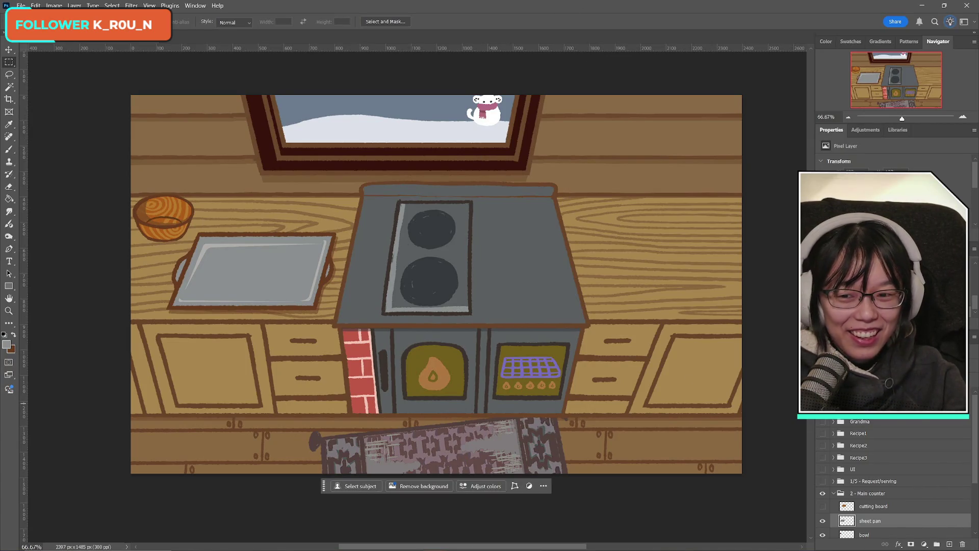
{"action": "scroll", "coordinate": [911, 500], "scroll_direction": "down", "scroll_amount": 2}
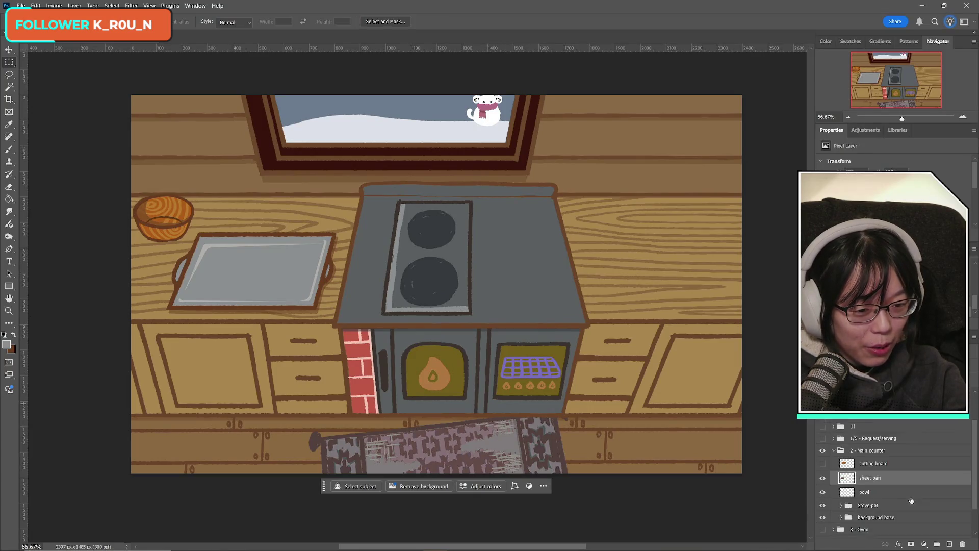
- Toggle the bowl layer's visibility to check it, leaving the bowl visible
{"action": "scroll", "coordinate": [911, 501], "scroll_direction": "down", "scroll_amount": 1}
{"action": "left_click", "coordinate": [822, 478]}
{"action": "left_click", "coordinate": [822, 479]}
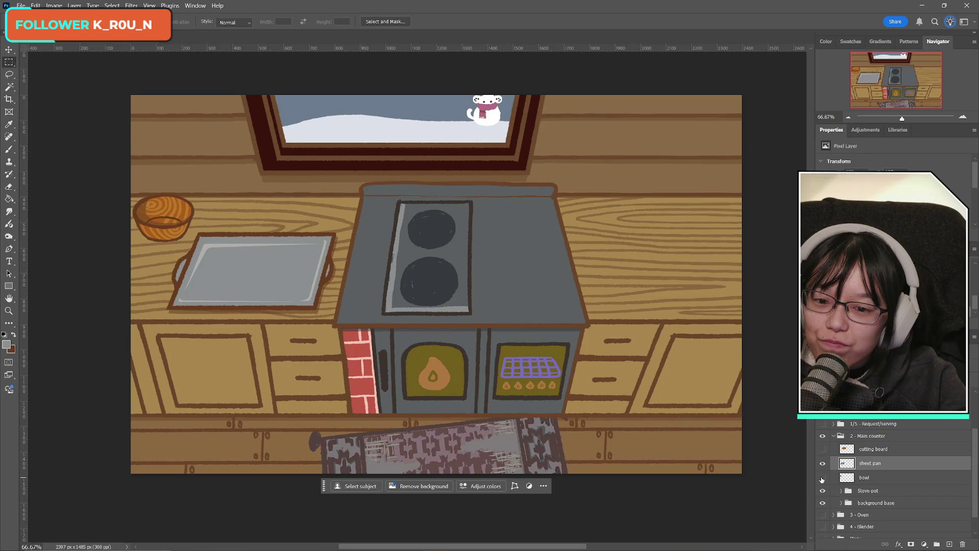
{"action": "left_click", "coordinate": [822, 478]}
{"action": "left_click", "coordinate": [822, 479]}
{"action": "left_click", "coordinate": [822, 478]}
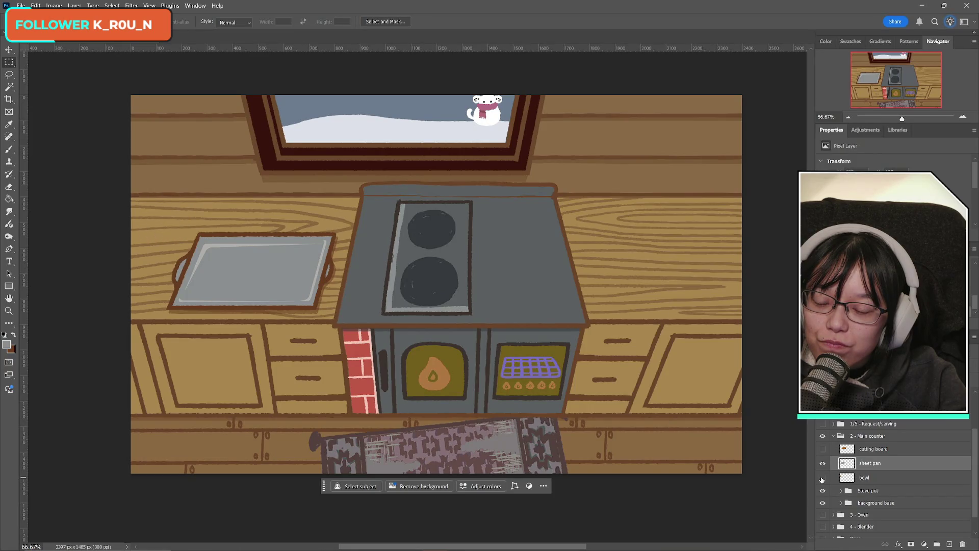
{"action": "left_click", "coordinate": [823, 479]}
{"action": "left_click", "coordinate": [822, 480]}
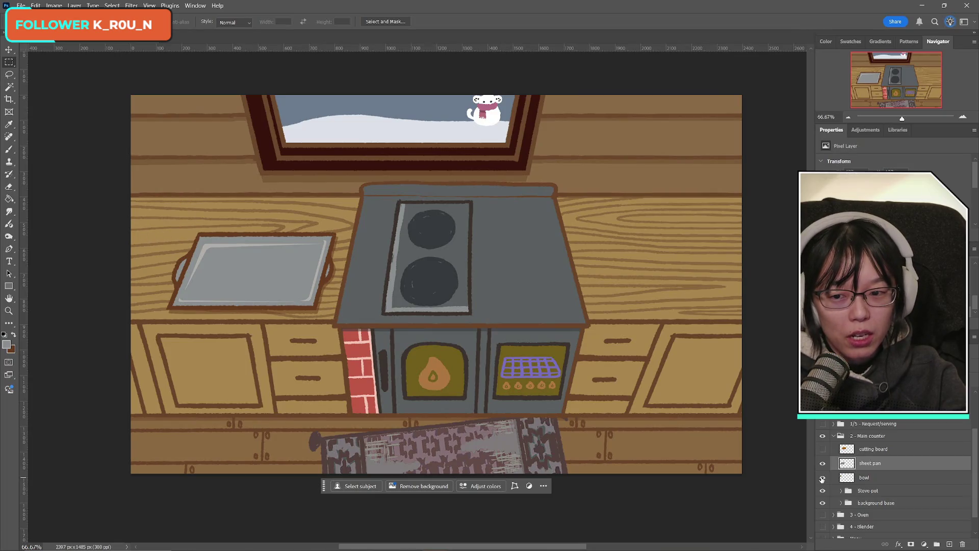
{"action": "left_click", "coordinate": [822, 479]}
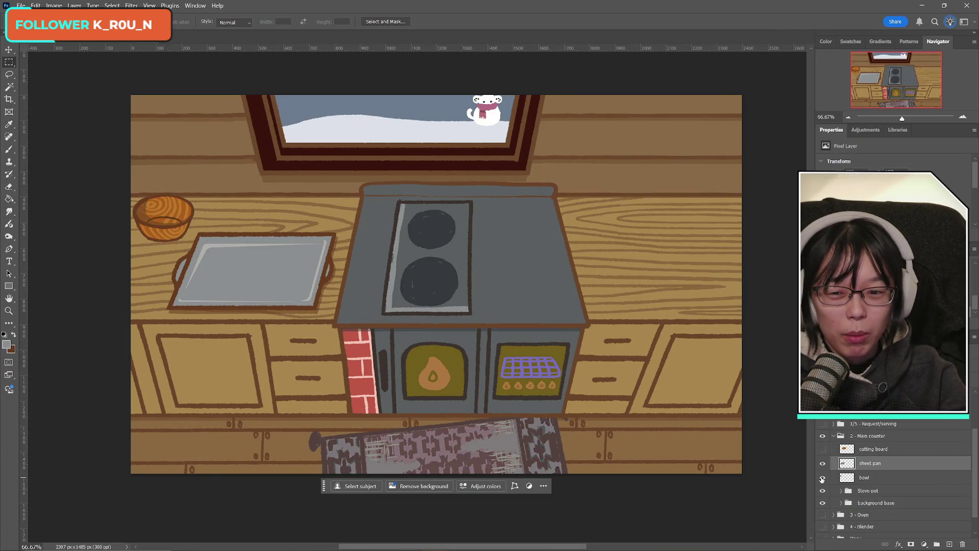
{"action": "left_click", "coordinate": [822, 478]}
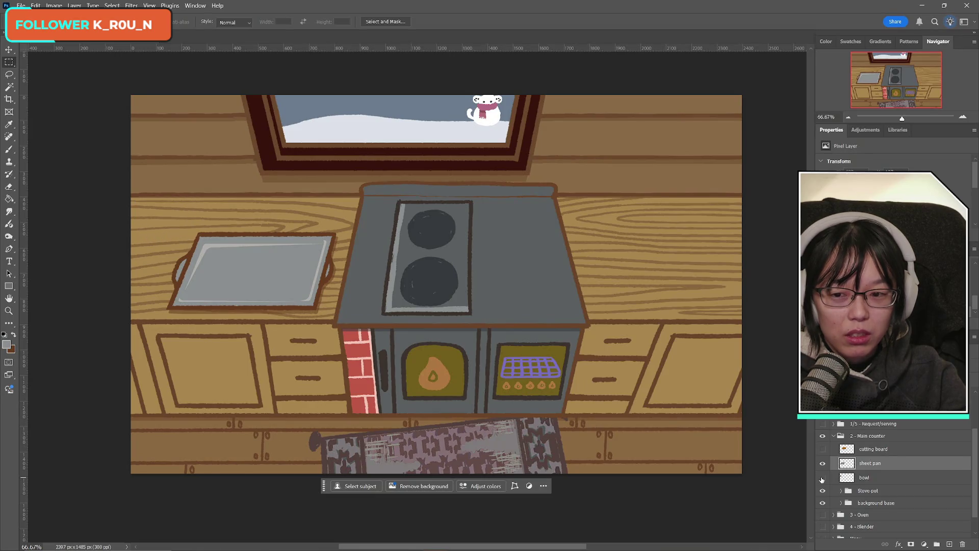
{"action": "left_click", "coordinate": [822, 479]}
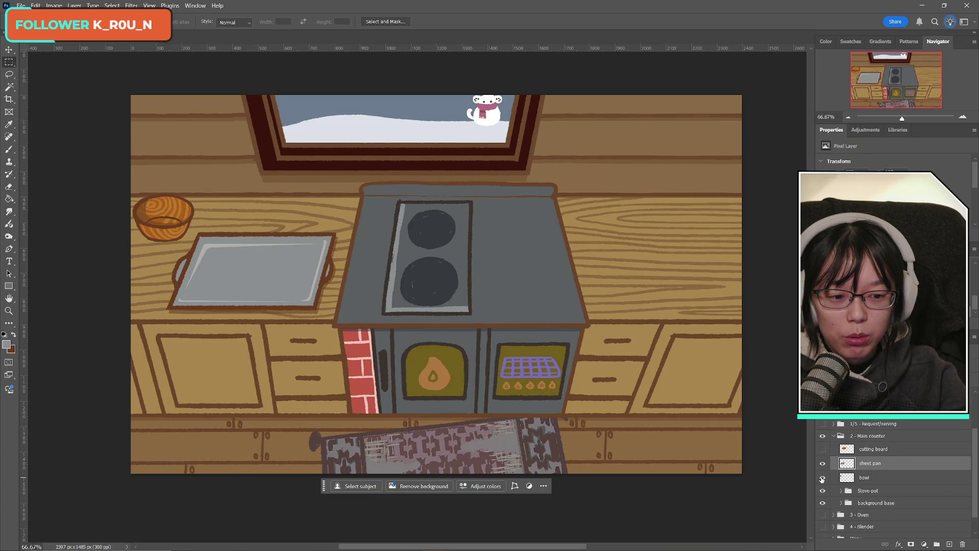
- Hide the sheet pan and cutting board layers so only the bowl remains
{"action": "left_click", "coordinate": [822, 449]}
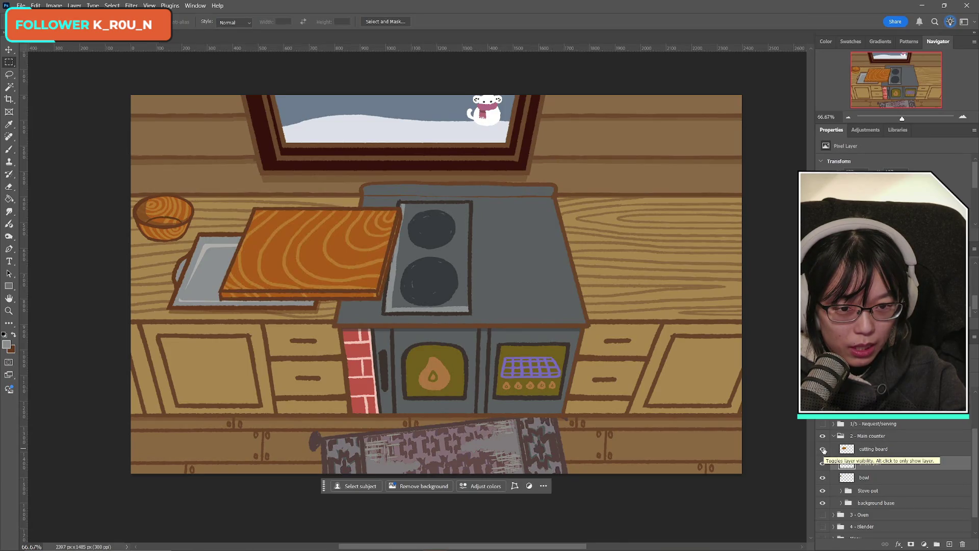
{"action": "left_click", "coordinate": [823, 450]}
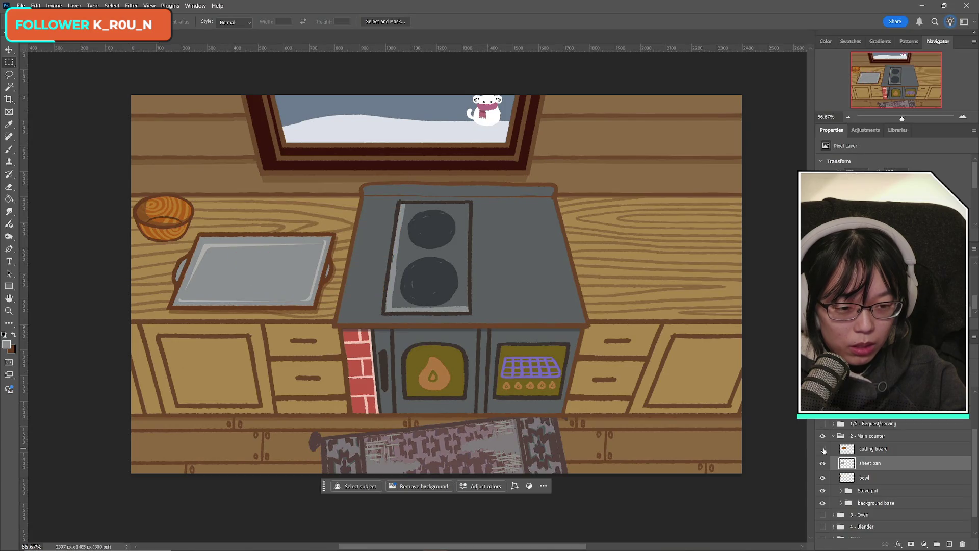
{"action": "left_click", "coordinate": [823, 478]}
{"action": "left_click", "coordinate": [823, 478]}
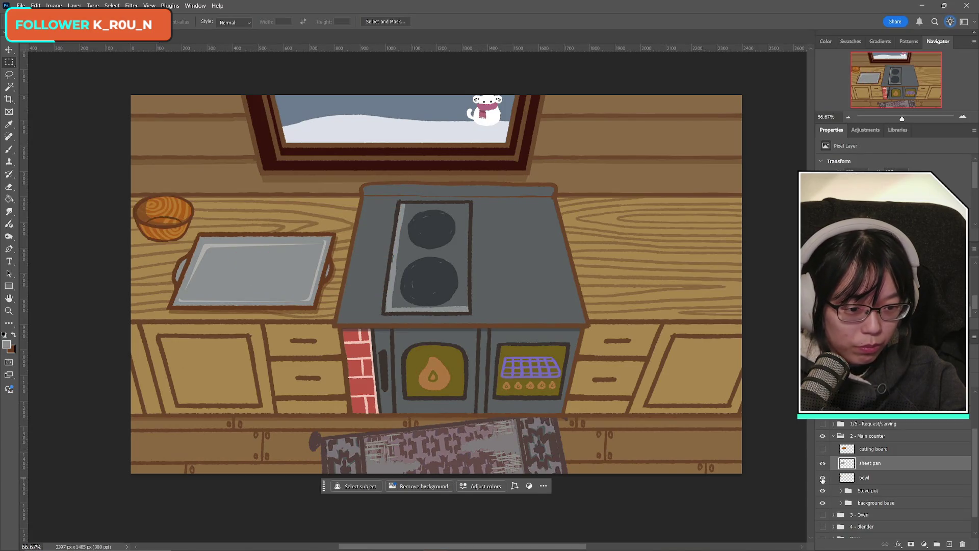
{"action": "left_click", "coordinate": [822, 463]}
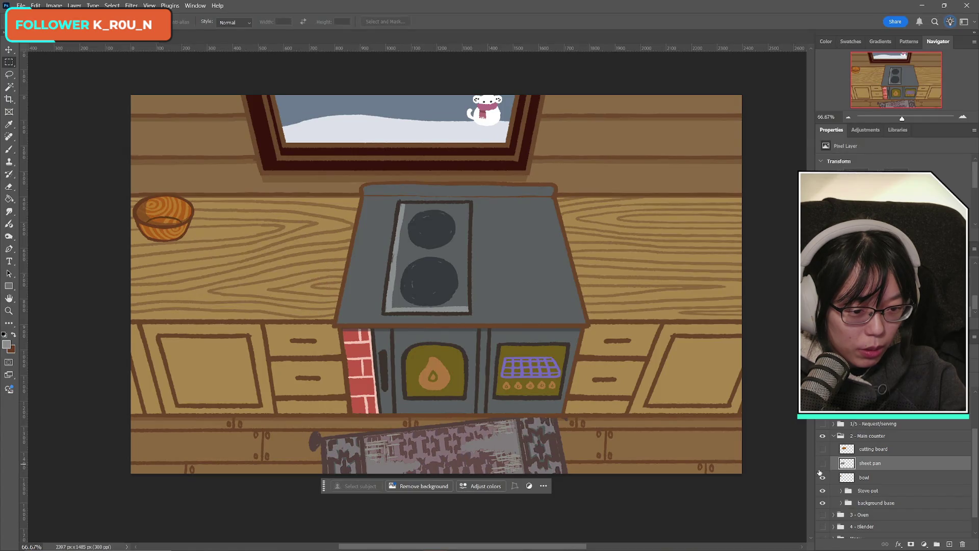
{"action": "left_click", "coordinate": [822, 450]}
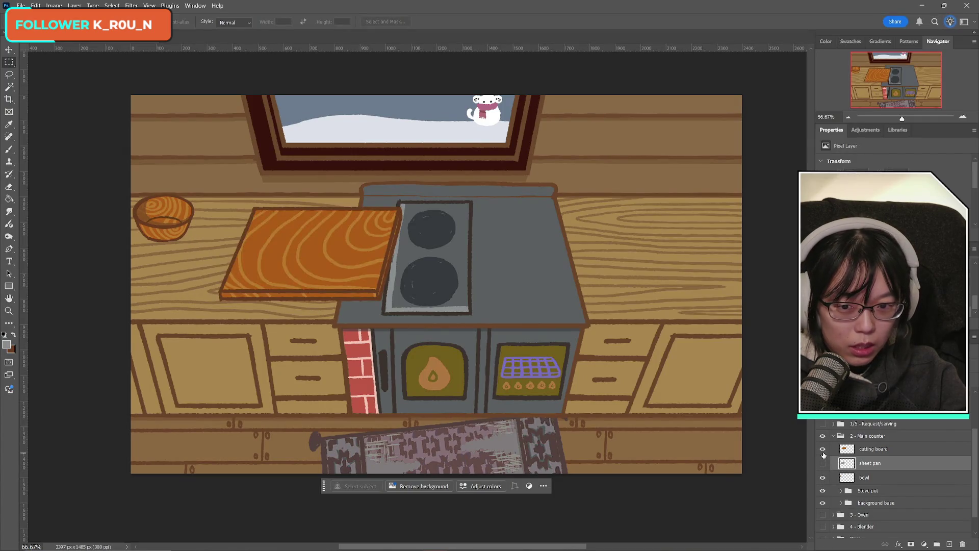
{"action": "left_click", "coordinate": [823, 449]}
{"action": "left_click", "coordinate": [823, 468]}
{"action": "left_click", "coordinate": [822, 468]}
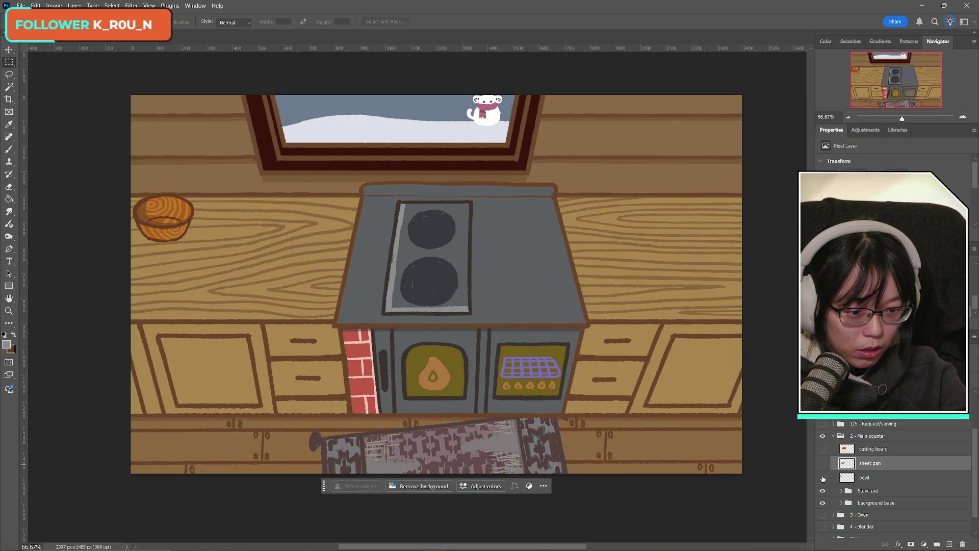
{"action": "left_click", "coordinate": [823, 479]}
{"action": "left_click", "coordinate": [822, 478]}
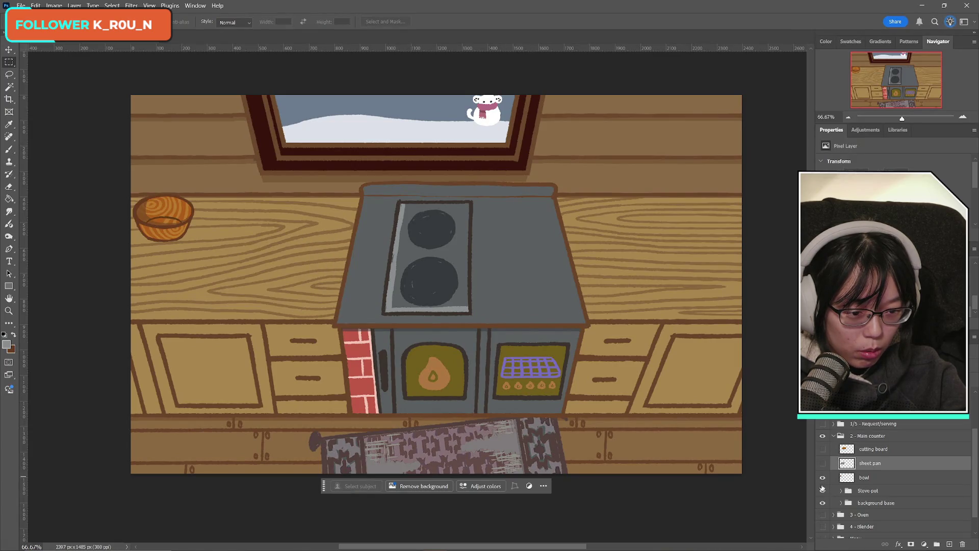
- Expand the Stove-pot and Pot groups and add Layer 13 inside the Pot group
{"action": "scroll", "coordinate": [841, 480], "scroll_direction": "down", "scroll_amount": 1}
{"action": "left_click", "coordinate": [841, 470]}
{"action": "scroll", "coordinate": [841, 469], "scroll_direction": "down", "scroll_amount": 3}
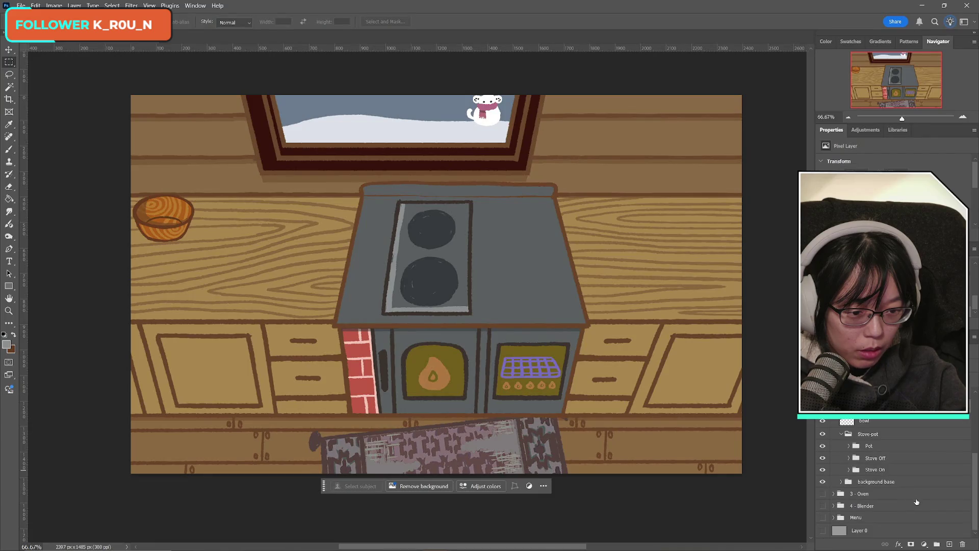
{"action": "left_click", "coordinate": [876, 468]}
{"action": "left_click", "coordinate": [849, 446]}
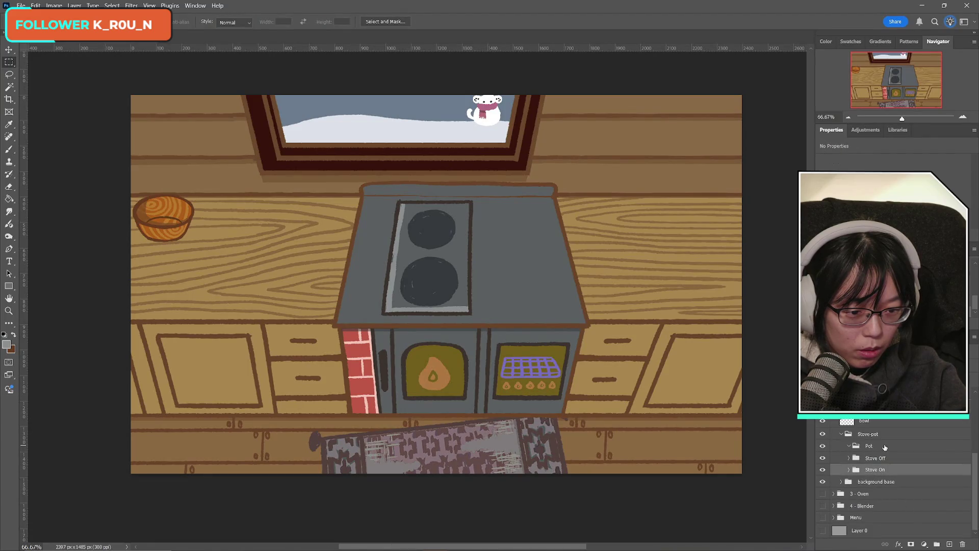
{"action": "left_click", "coordinate": [869, 447]}
{"action": "left_click", "coordinate": [949, 544]}
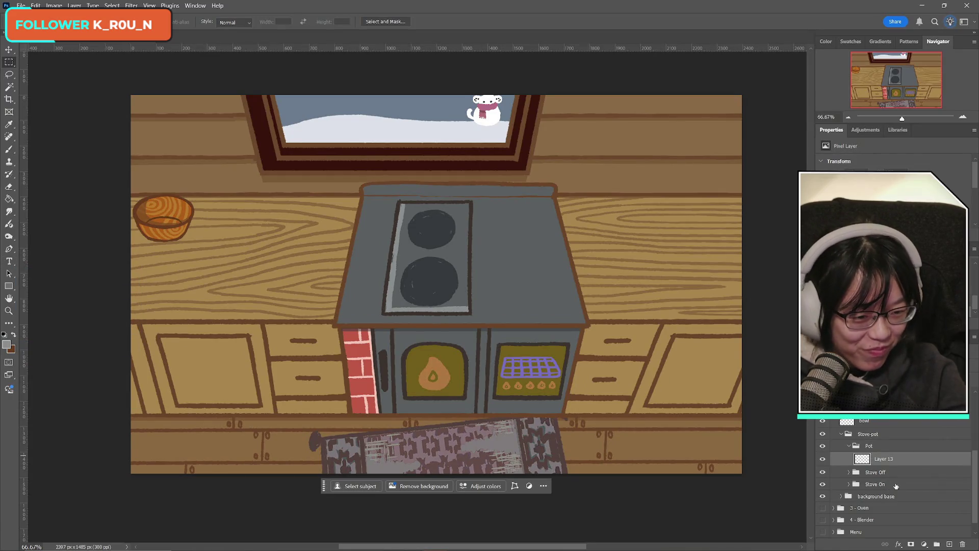
{"action": "scroll", "coordinate": [901, 483], "scroll_direction": "up", "scroll_amount": 2}
- Duplicate the bowl layer, move the copy onto the stove top, and drag it into the Pot group
{"action": "left_click", "coordinate": [878, 449]}
{"action": "key", "text": "ctrl+j"}
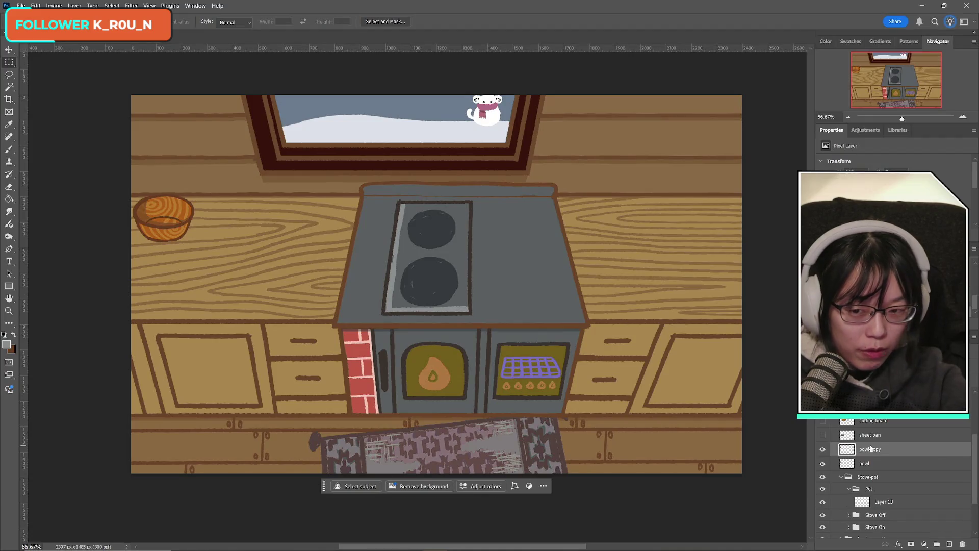
{"action": "key", "text": "ctrl+t"}
{"action": "mouse_move", "coordinate": [166, 217]}
{"action": "left_mouse_down"}
{"action": "mouse_move", "coordinate": [452, 275]}
{"action": "mouse_move", "coordinate": [423, 250]}
{"action": "mouse_move", "coordinate": [479, 290]}
{"action": "left_mouse_up"}
{"action": "left_click_drag", "start_coordinate": [427, 258], "coordinate": [428, 259]}
{"action": "left_click", "coordinate": [474, 22]}
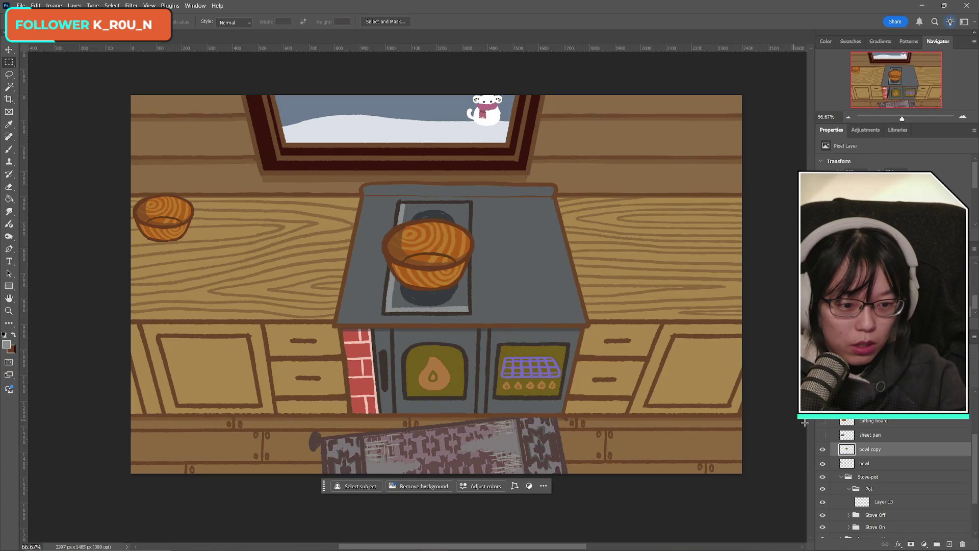
{"action": "mouse_move", "coordinate": [870, 449]}
{"action": "left_mouse_down"}
{"action": "mouse_move", "coordinate": [901, 504]}
{"action": "mouse_move", "coordinate": [890, 485]}
{"action": "left_mouse_up"}
- Select Layer 13, set the foreground colour to brown #79401d, and zoom in on the stove bowl
{"action": "left_click", "coordinate": [899, 503]}
{"action": "left_click", "coordinate": [13, 335]}
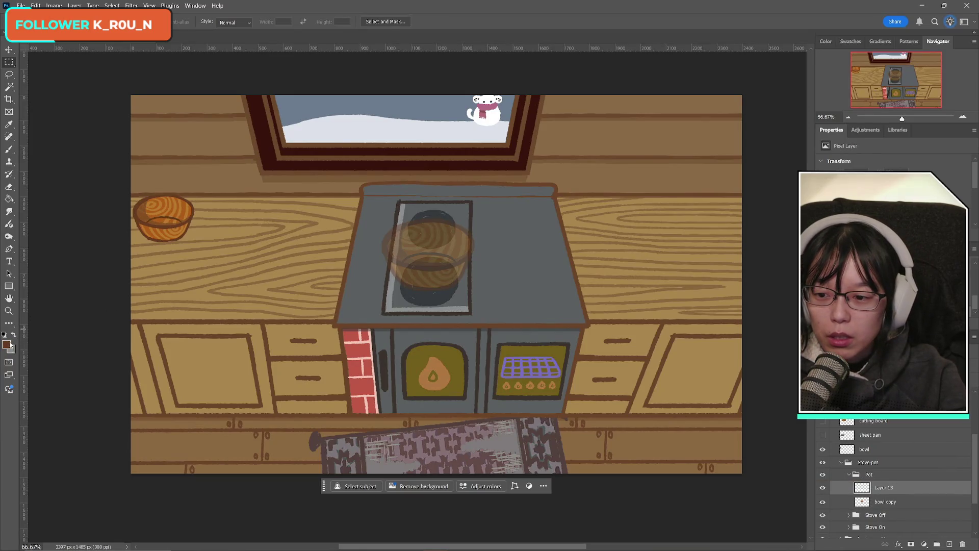
{"action": "left_click", "coordinate": [6, 344]}
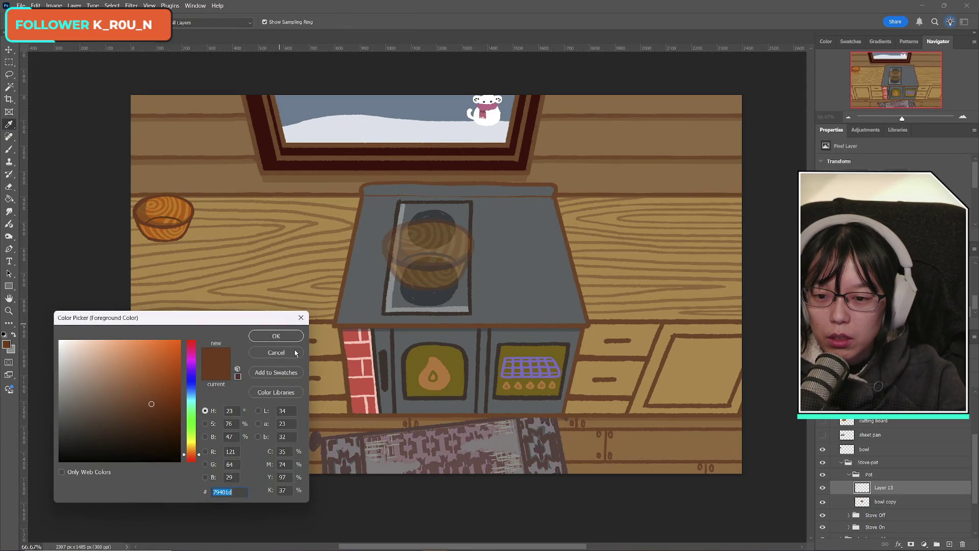
{"action": "left_click", "coordinate": [282, 337]}
{"action": "key", "text": "z"}
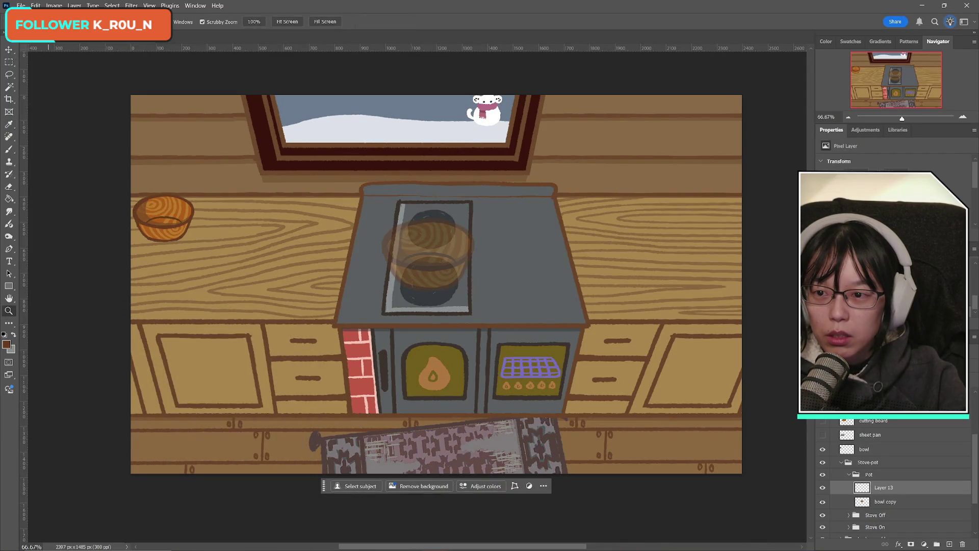
{"action": "left_click", "coordinate": [436, 260]}
{"action": "left_click", "coordinate": [442, 253]}
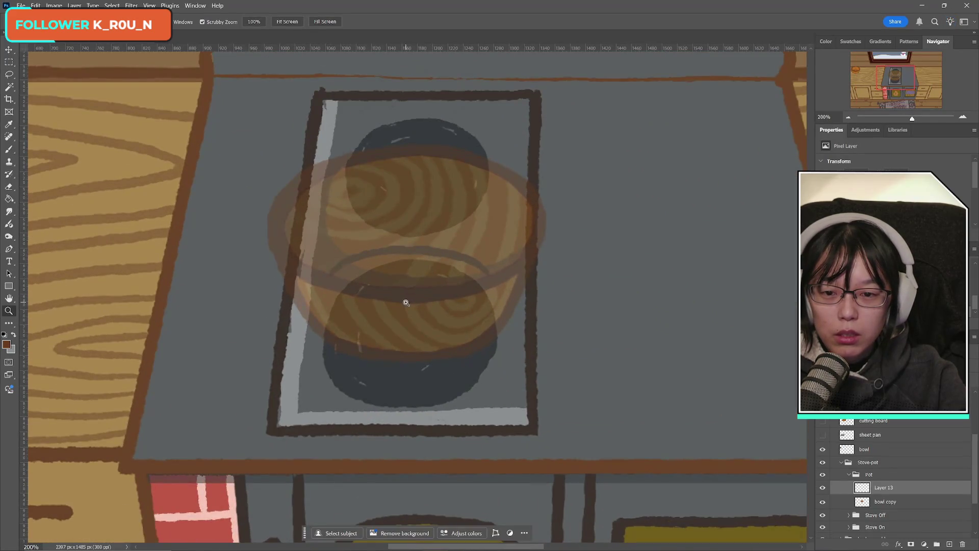
- Switch to the Brush tool to trace the rim on Layer 13
{"action": "scroll", "coordinate": [406, 303], "scroll_direction": "down", "scroll_amount": 2}
{"action": "key", "text": "b"}
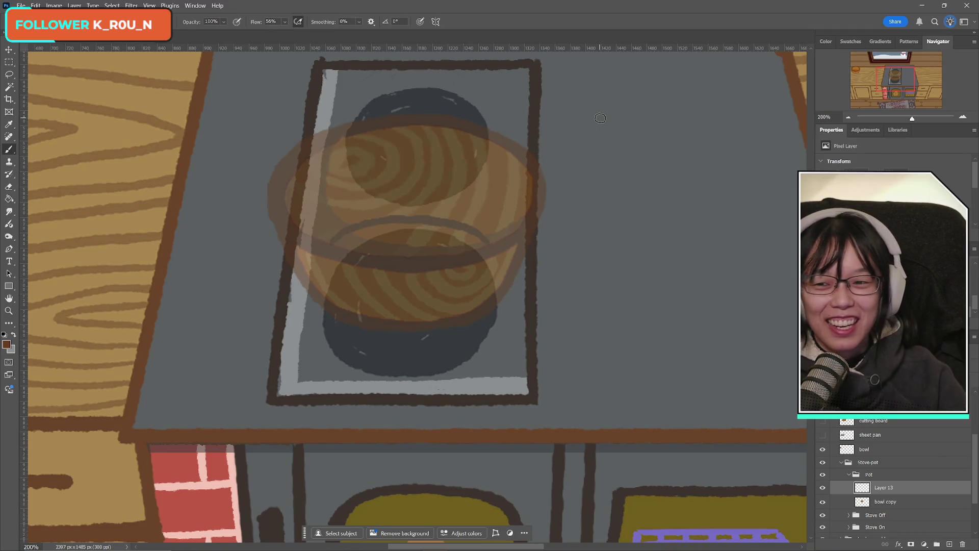
{"action": "left_click", "coordinate": [9, 149]}
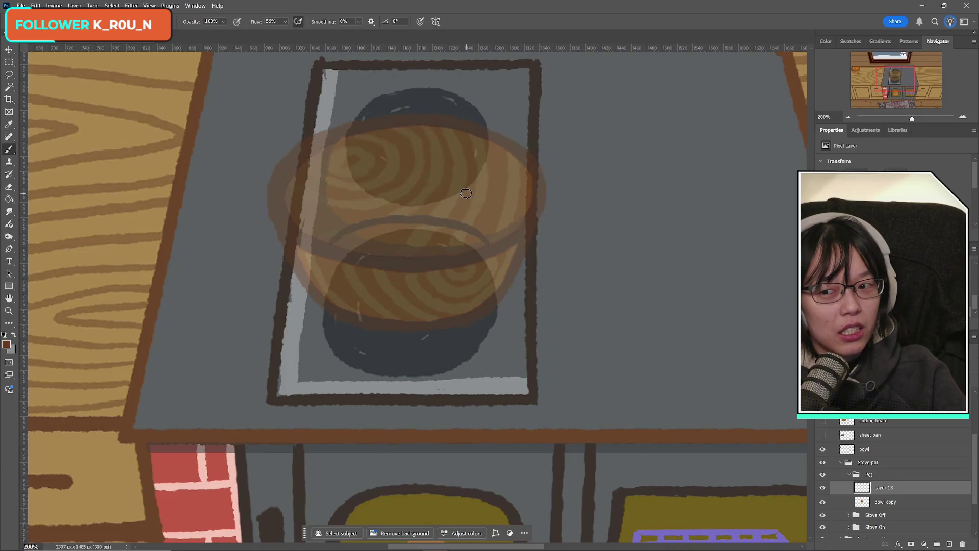
- Undo the trial rim stroke and return to the Brush tool
{"action": "key", "text": "s"}
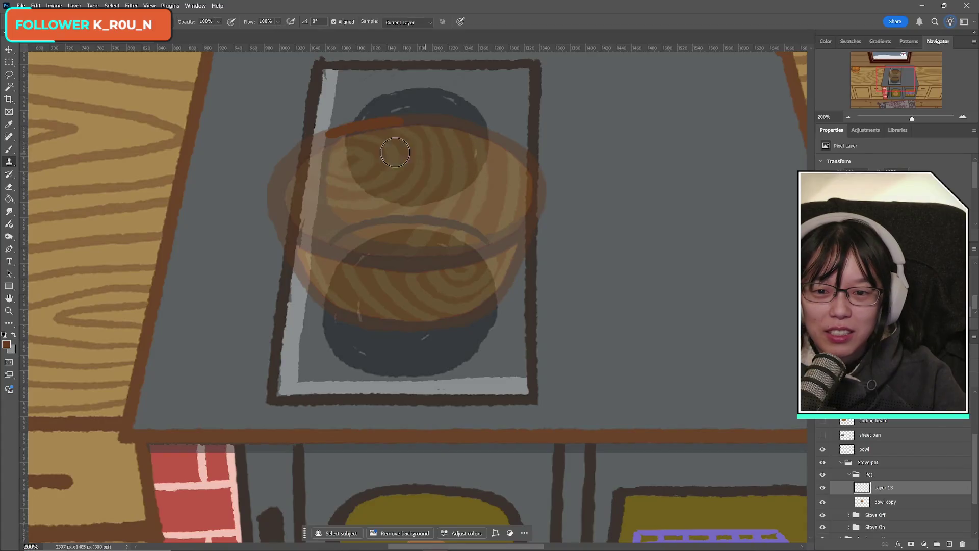
{"action": "key", "text": "ctrl+z"}
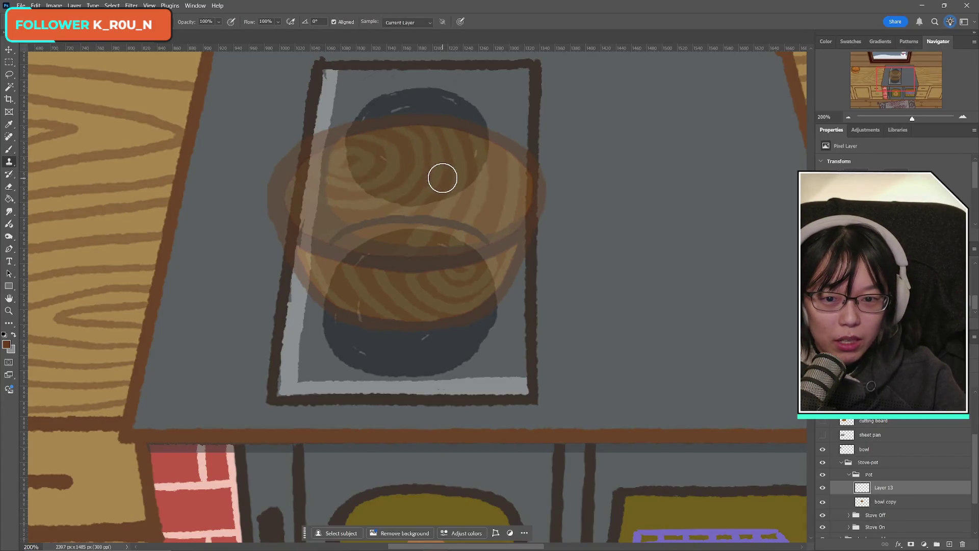
{"action": "left_click", "coordinate": [9, 149]}
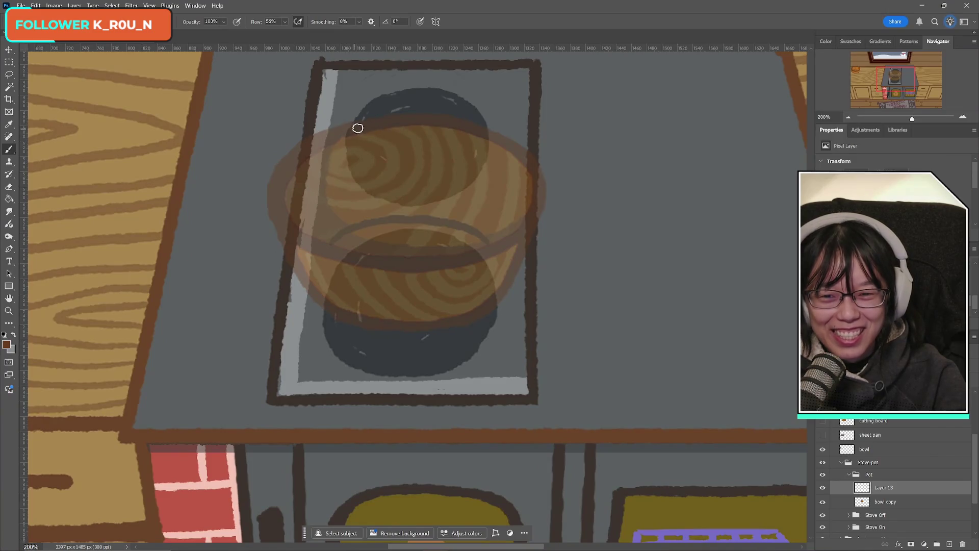
- Paint the brown oval rim around the bowl's top edge in several strokes on Layer 13
{"action": "mouse_move", "coordinate": [358, 128]}
{"action": "left_mouse_down"}
{"action": "mouse_move", "coordinate": [287, 159]}
{"action": "mouse_move", "coordinate": [269, 190]}
{"action": "mouse_move", "coordinate": [280, 217]}
{"action": "mouse_move", "coordinate": [337, 242]}
{"action": "mouse_move", "coordinate": [478, 248]}
{"action": "left_mouse_up"}
{"action": "key", "text": "ctrl+z"}
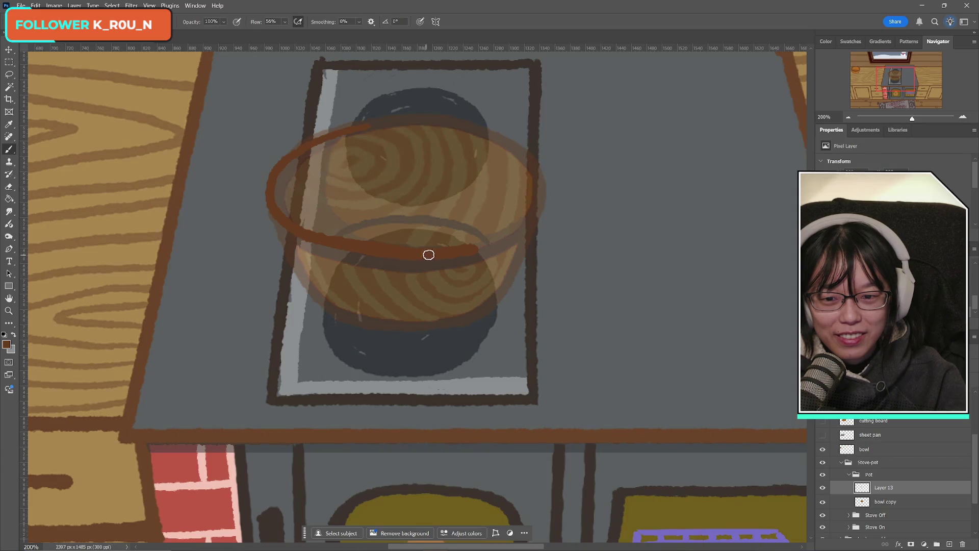
{"action": "left_click_drag", "start_coordinate": [474, 247], "coordinate": [535, 212]}
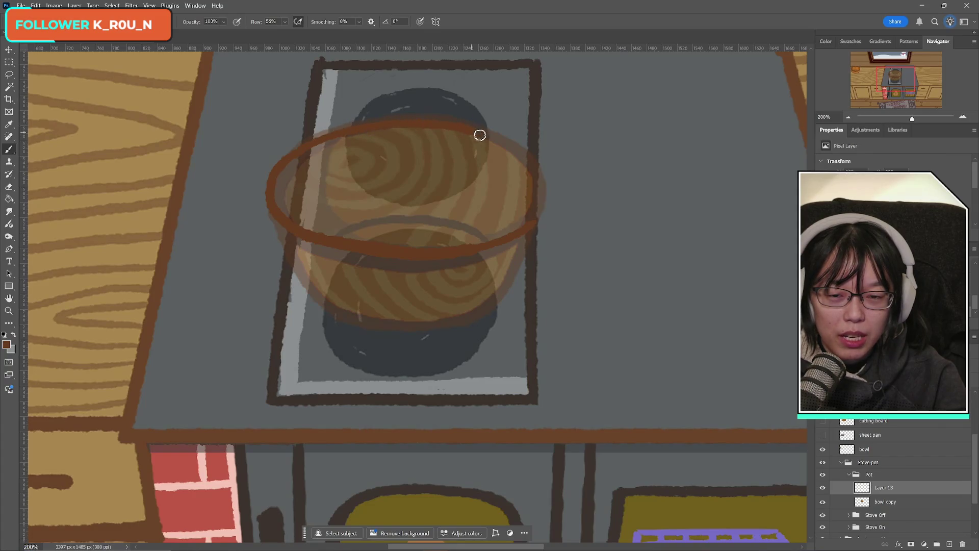
{"action": "left_click_drag", "start_coordinate": [464, 129], "coordinate": [502, 149]}
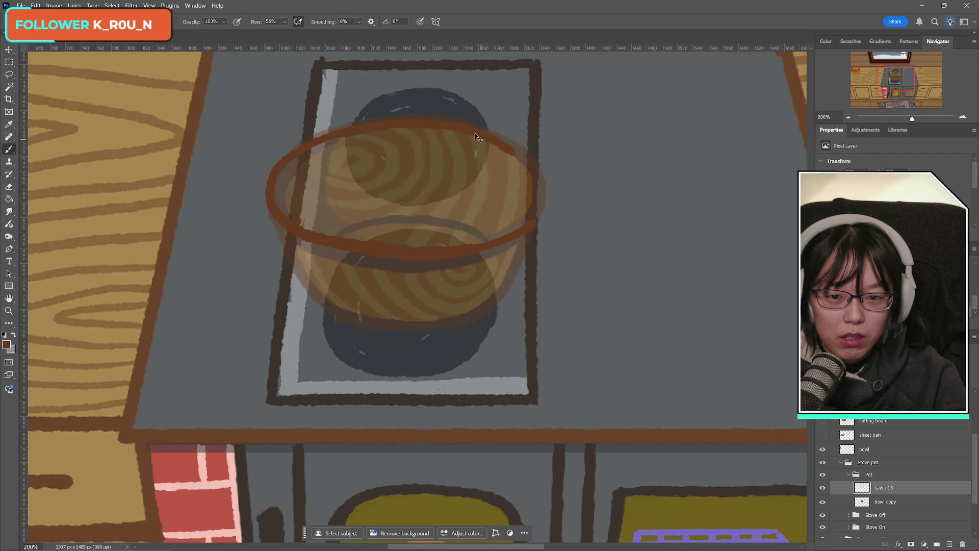
{"action": "left_click_drag", "start_coordinate": [486, 136], "coordinate": [534, 173]}
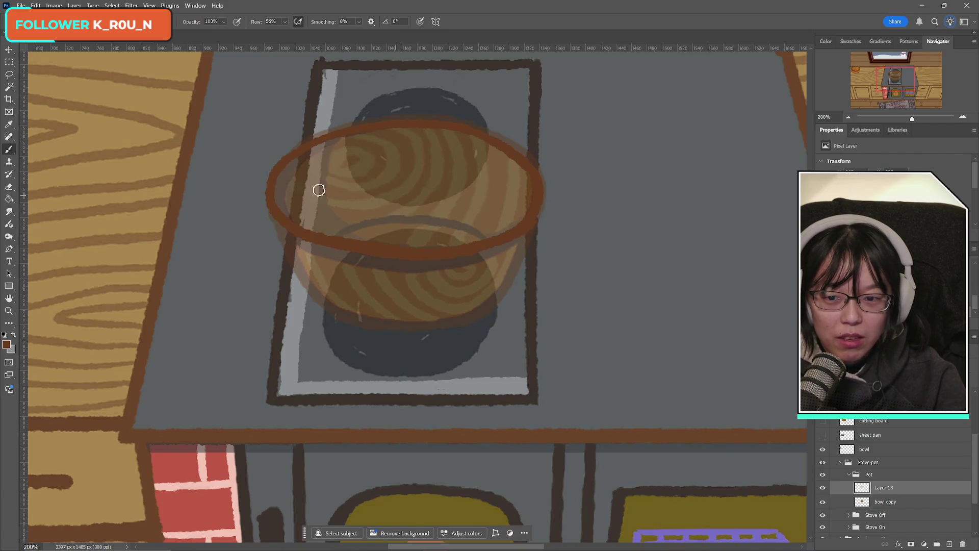
{"action": "left_click", "coordinate": [9, 187]}
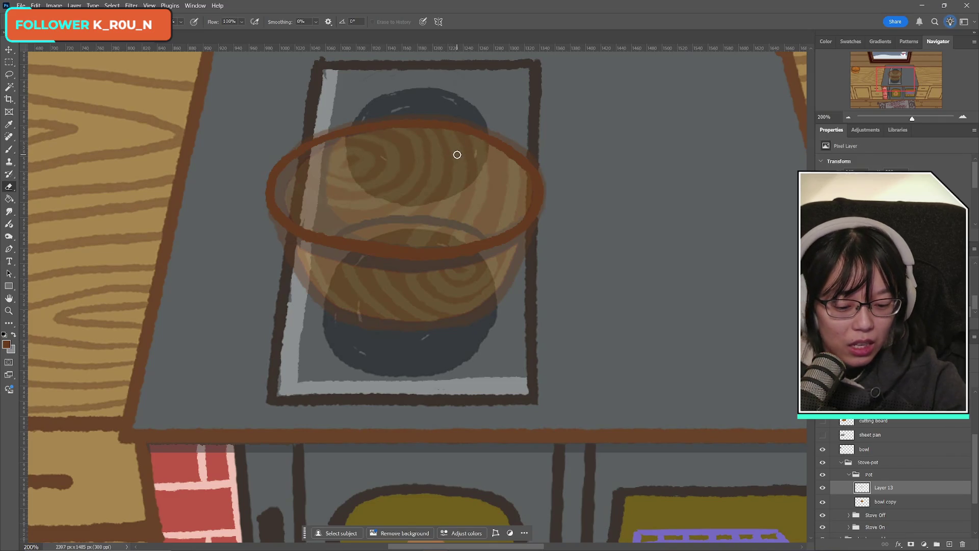
- Duplicate the rim layer and trial a transform on it, then delete the copy
{"action": "key", "text": "ctrl+j"}
{"action": "key", "text": "ctrl+t"}
{"action": "right_click", "coordinate": [369, 162]}
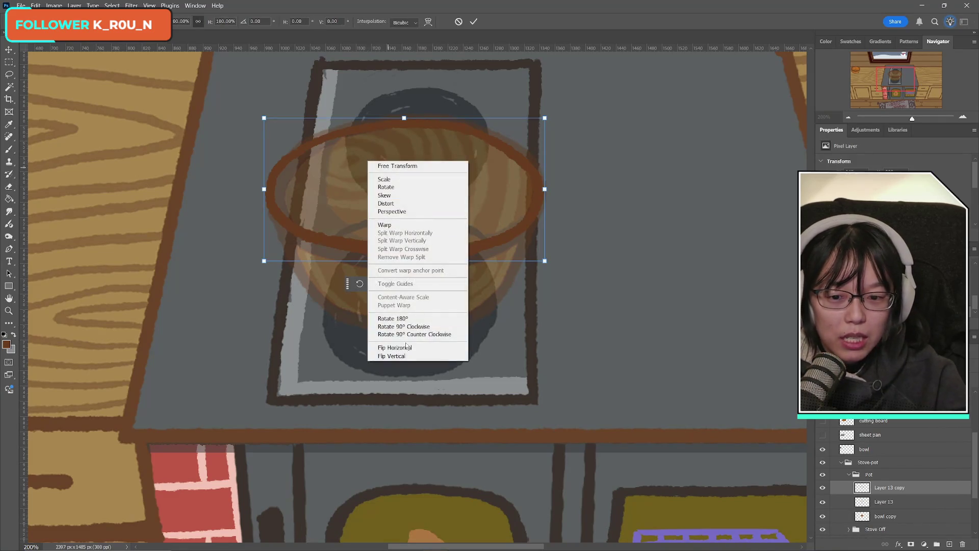
{"action": "key", "text": "Escape"}
{"action": "left_click", "coordinate": [473, 22]}
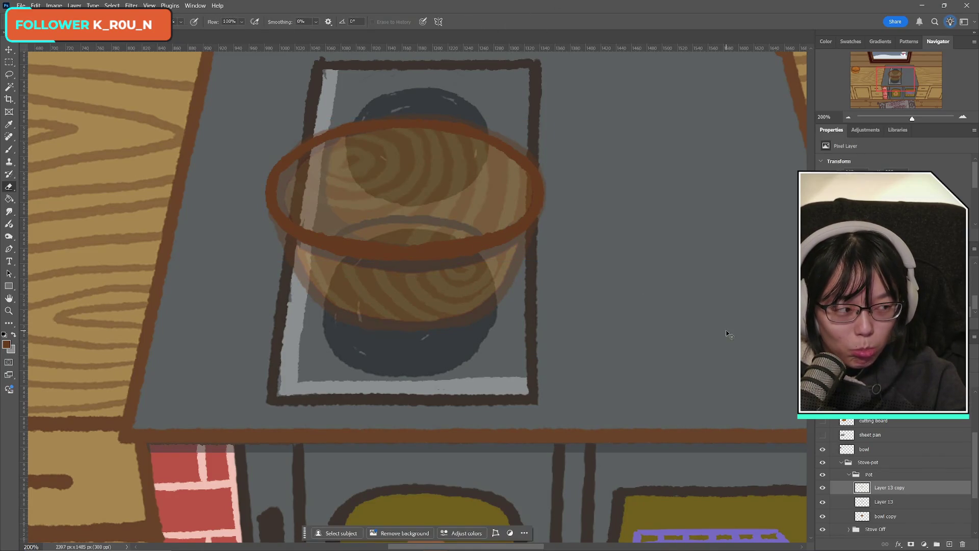
{"action": "key", "text": "Delete"}
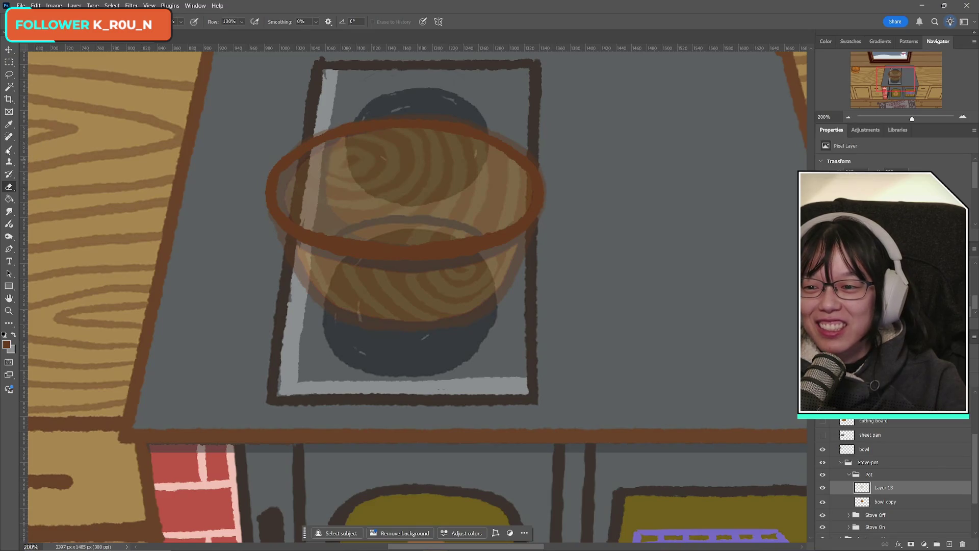
- Paint a short brown stroke at the pot's left side below the rim, then undo it
{"action": "key", "text": "b"}
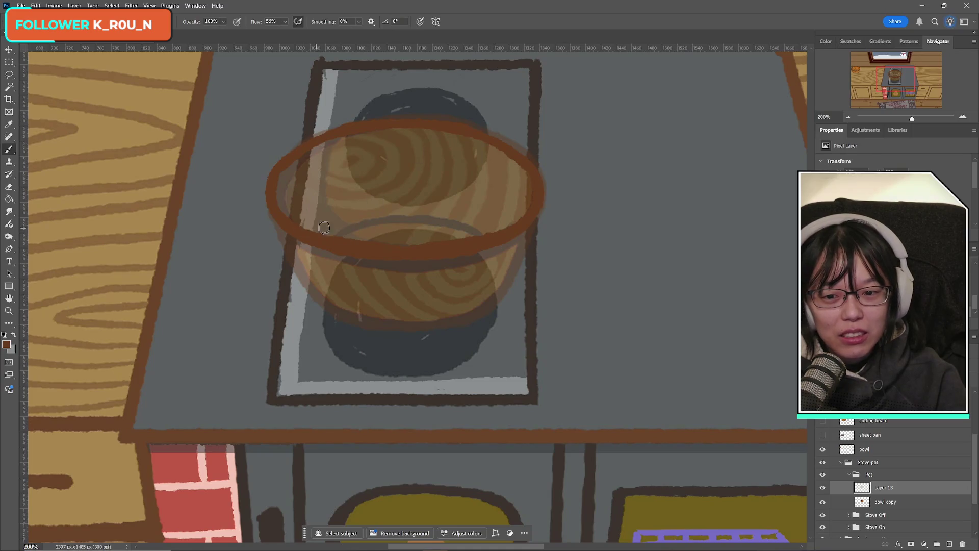
{"action": "left_click_drag", "start_coordinate": [316, 225], "coordinate": [352, 232]}
{"action": "key", "text": "ctrl+z"}
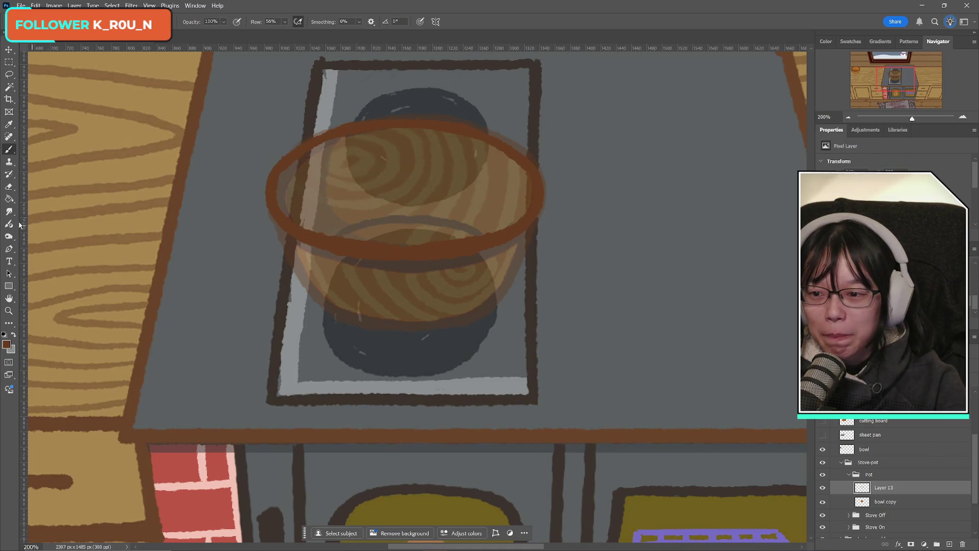
{"action": "key", "text": "e"}
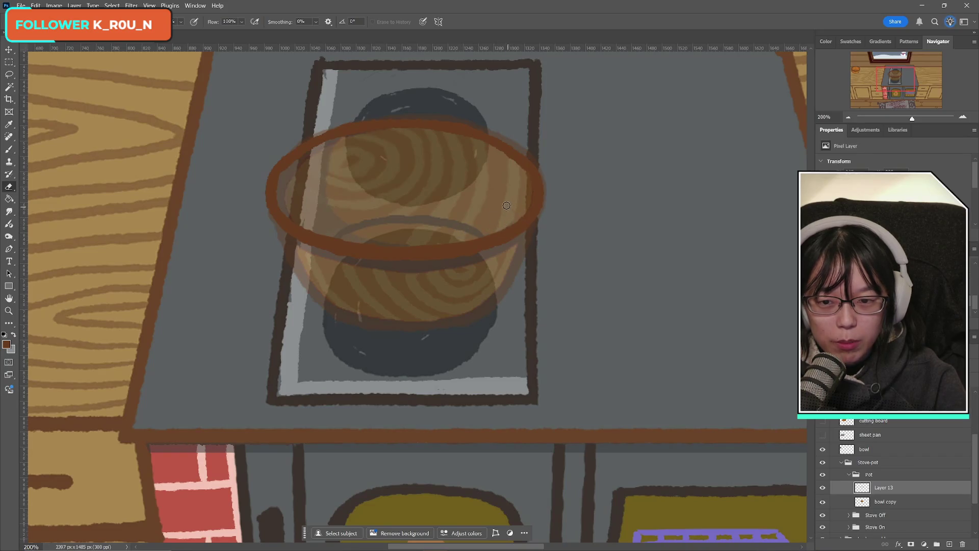
{"action": "left_click", "coordinate": [8, 149]}
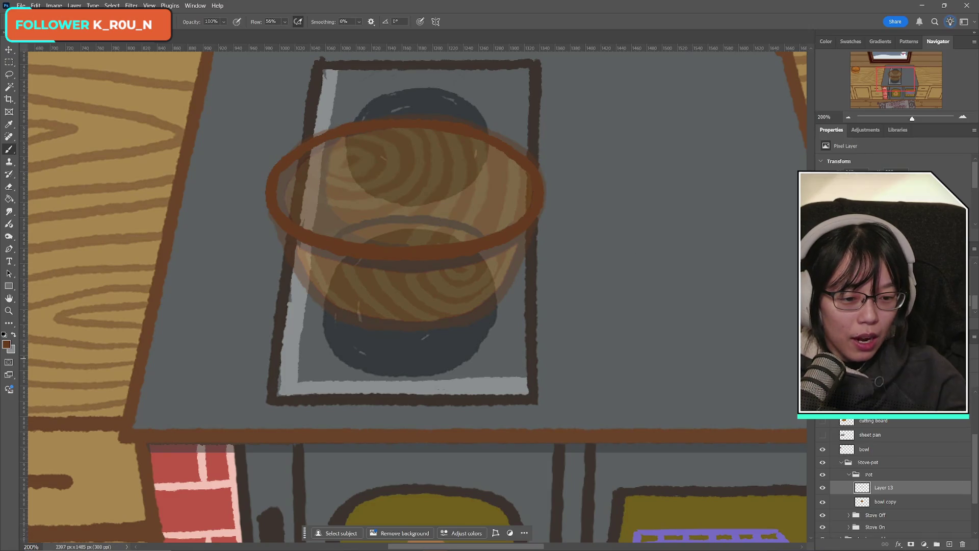
{"action": "left_click", "coordinate": [821, 488]}
{"action": "left_click", "coordinate": [821, 487]}
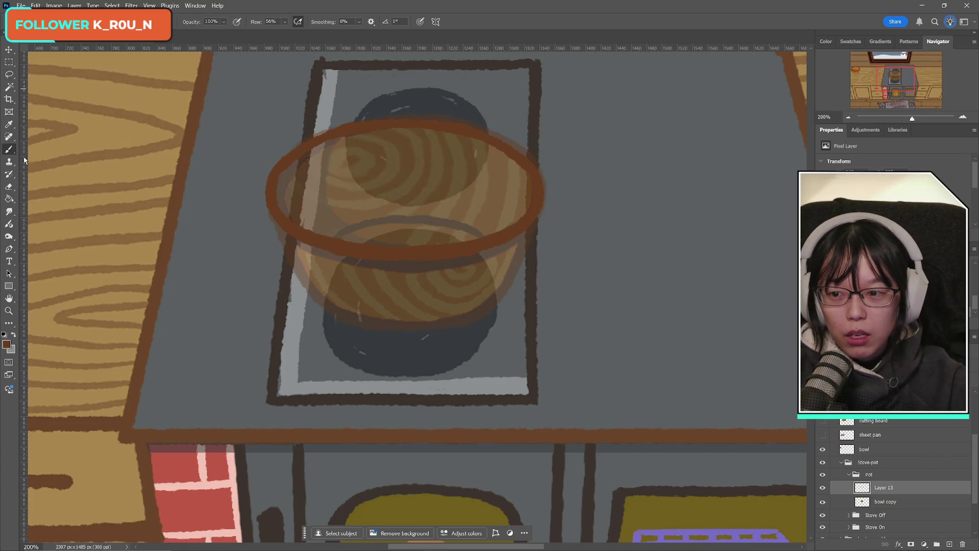
- Place vertical guides at the rim's left and right edges
{"action": "left_click_drag", "start_coordinate": [25, 161], "coordinate": [268, 172]}
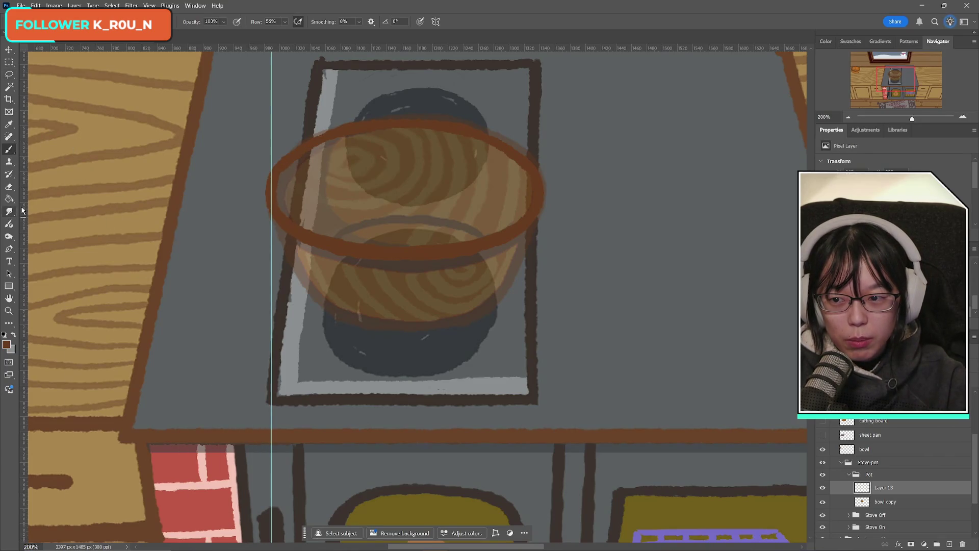
{"action": "left_click_drag", "start_coordinate": [22, 213], "coordinate": [538, 221]}
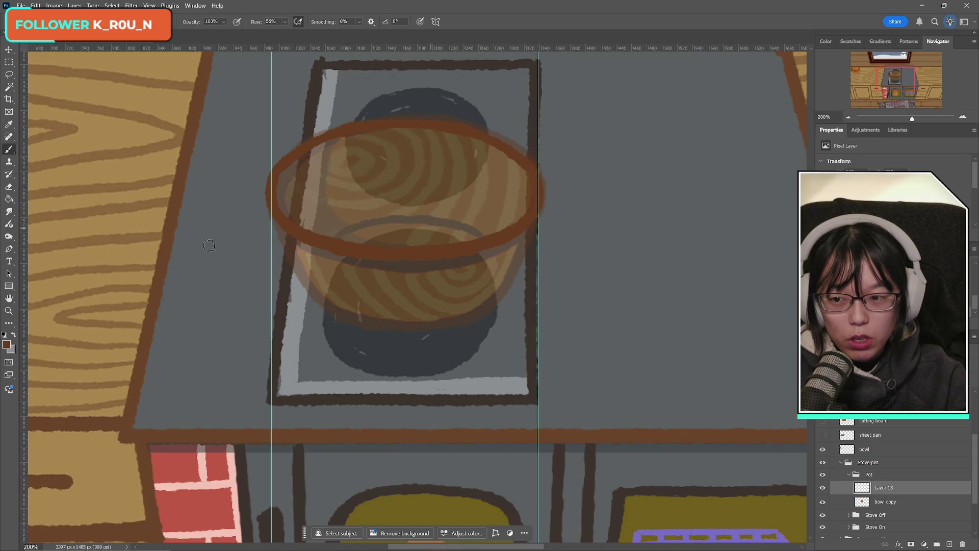
{"action": "left_click", "coordinate": [823, 488]}
{"action": "left_click", "coordinate": [822, 488]}
{"action": "left_click", "coordinate": [822, 502]}
{"action": "left_click", "coordinate": [822, 502]}
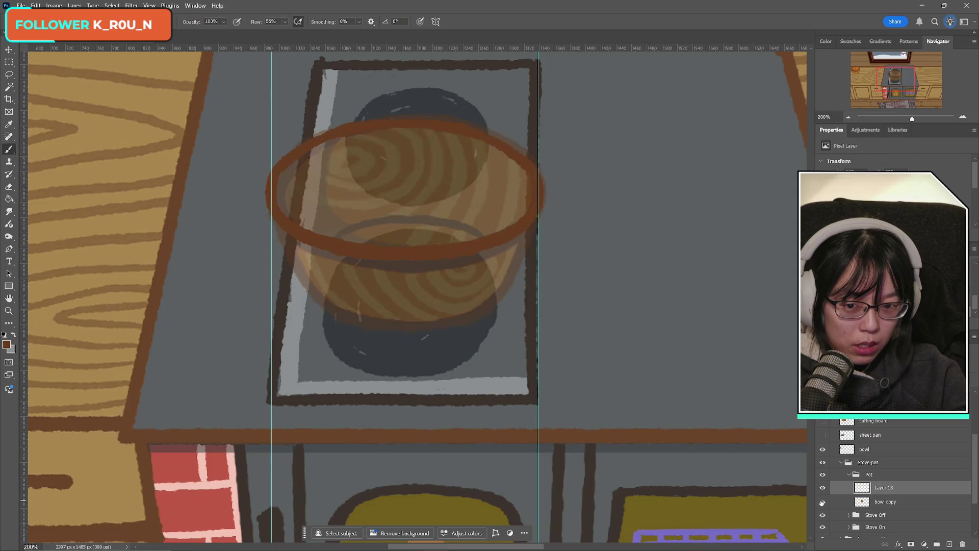
- Add Layer 14 and brush the pot's left side straight down from the rim
{"action": "left_click", "coordinate": [950, 544]}
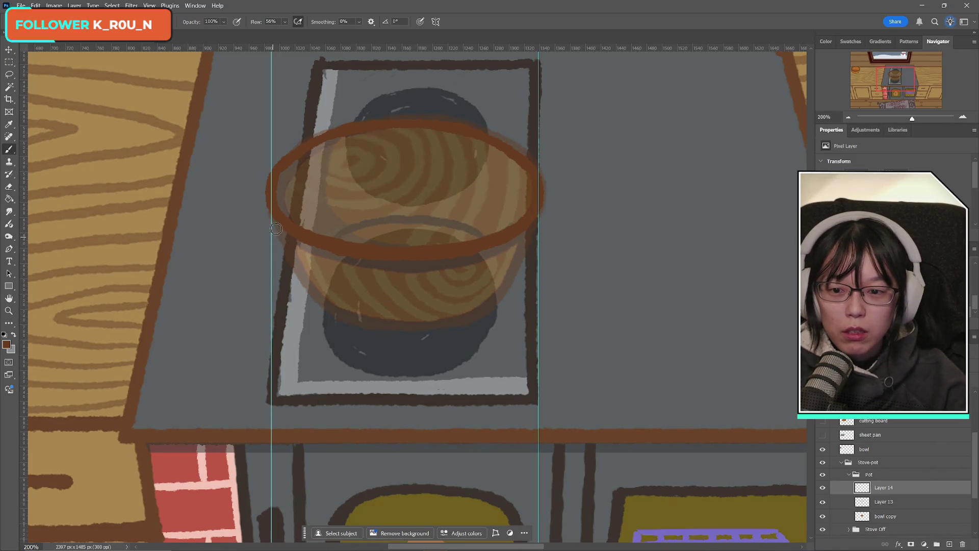
{"action": "left_click_drag", "start_coordinate": [272, 206], "coordinate": [273, 241]}
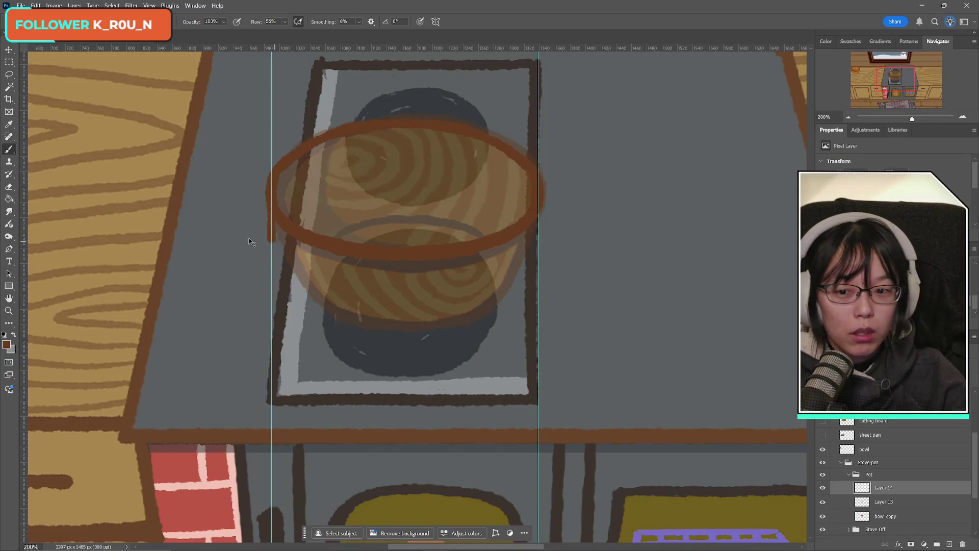
{"action": "key", "text": "ctrl+z"}
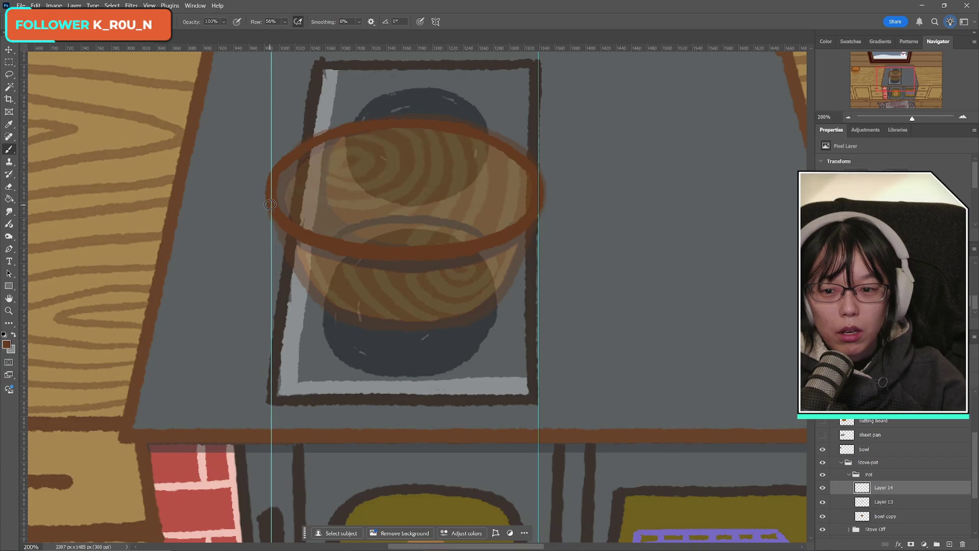
{"action": "left_click_drag", "start_coordinate": [270, 202], "coordinate": [273, 287]}
{"action": "key", "text": "ctrl+z"}
{"action": "left_click_drag", "start_coordinate": [271, 195], "coordinate": [271, 361]}
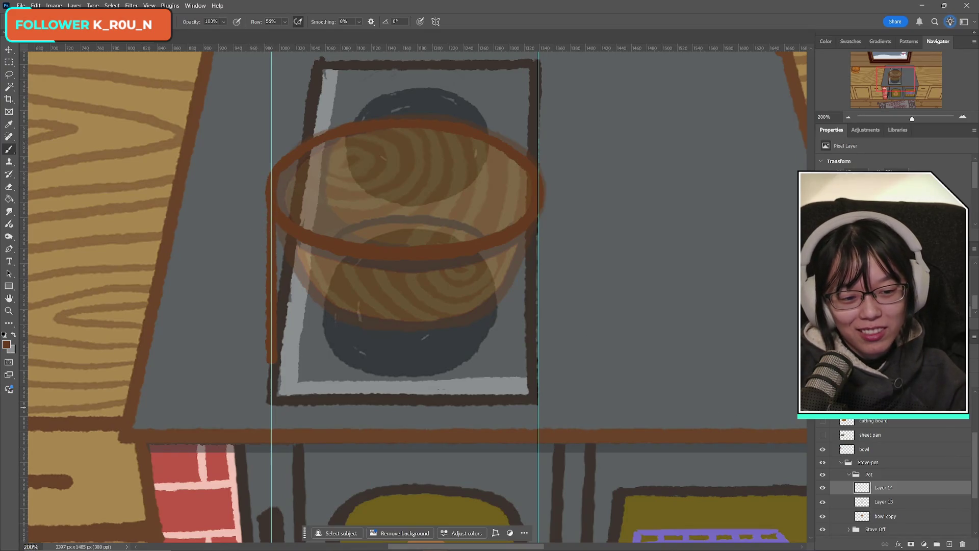
- Stretch the rim ellipse on Layer 13 slightly taller, top and bottom
{"action": "left_click", "coordinate": [885, 502]}
{"action": "key", "text": "ctrl+t"}
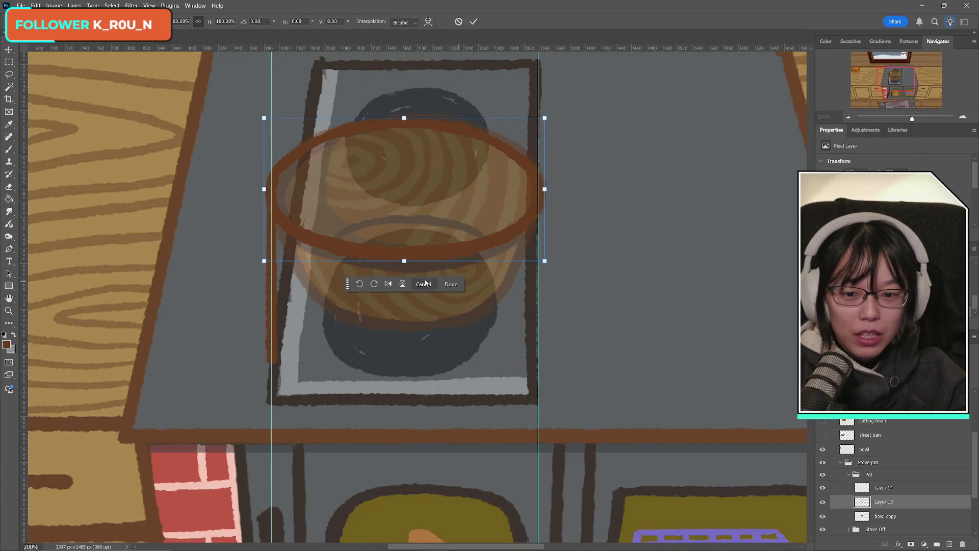
{"action": "left_click_drag", "start_coordinate": [404, 262], "coordinate": [404, 274]}
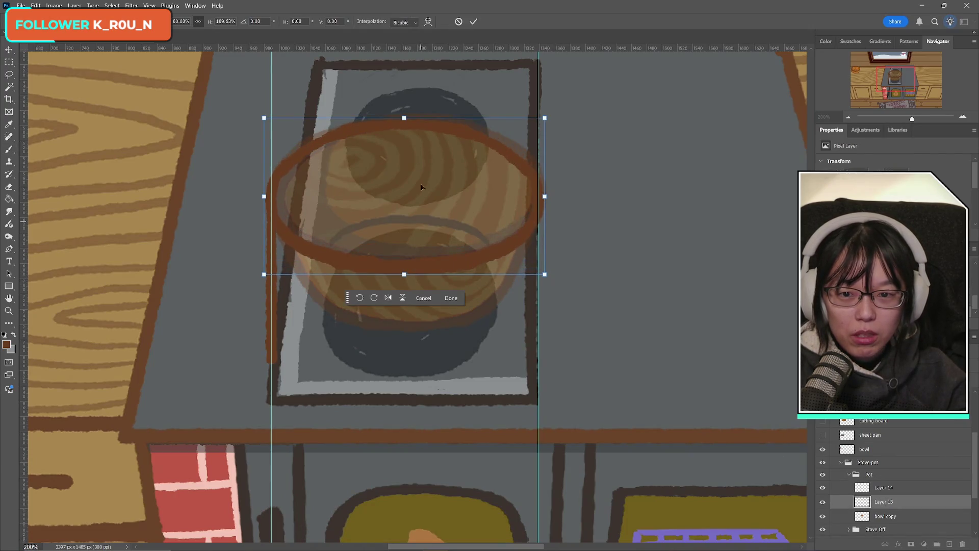
{"action": "left_click_drag", "start_coordinate": [404, 118], "coordinate": [404, 112]}
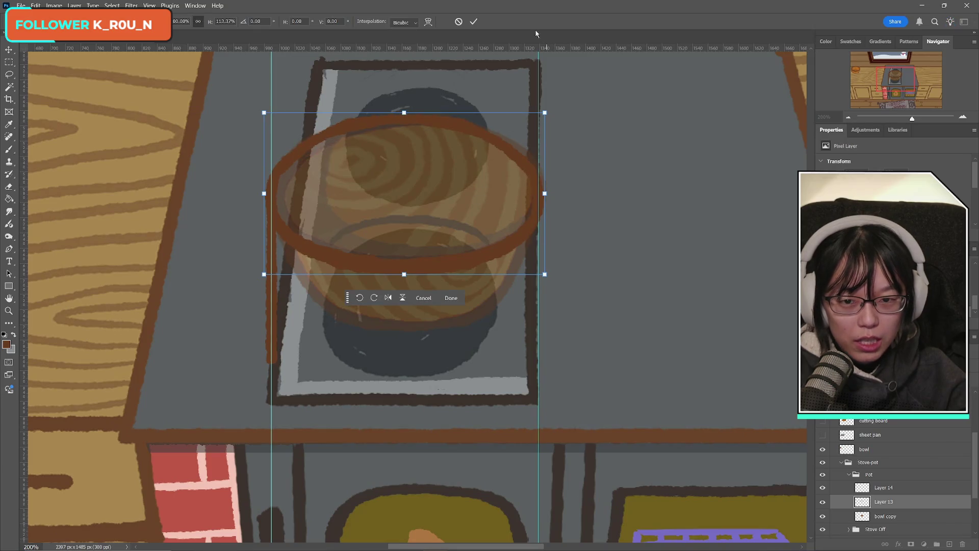
{"action": "left_click", "coordinate": [475, 23]}
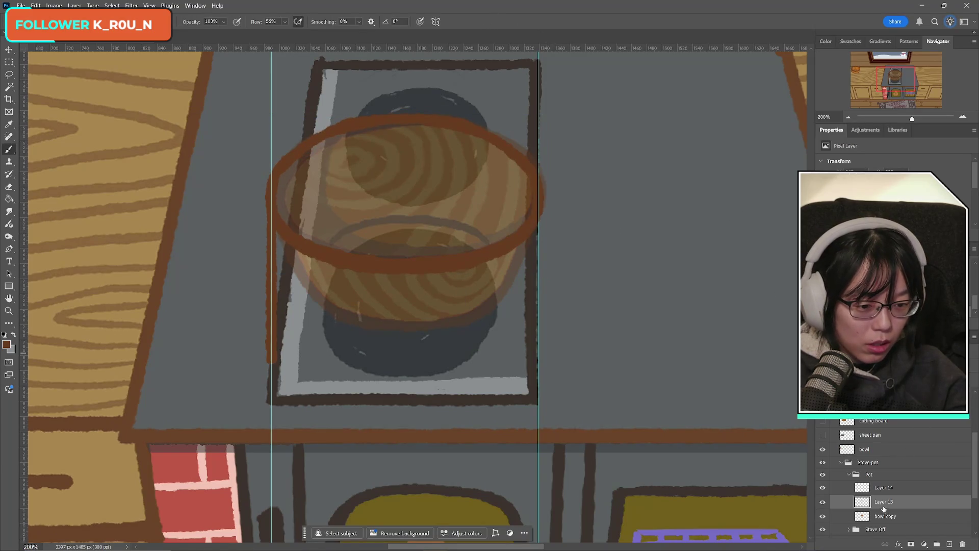
{"action": "left_click", "coordinate": [823, 501]}
{"action": "left_click", "coordinate": [823, 502]}
{"action": "left_click", "coordinate": [822, 487]}
{"action": "left_click", "coordinate": [822, 488]}
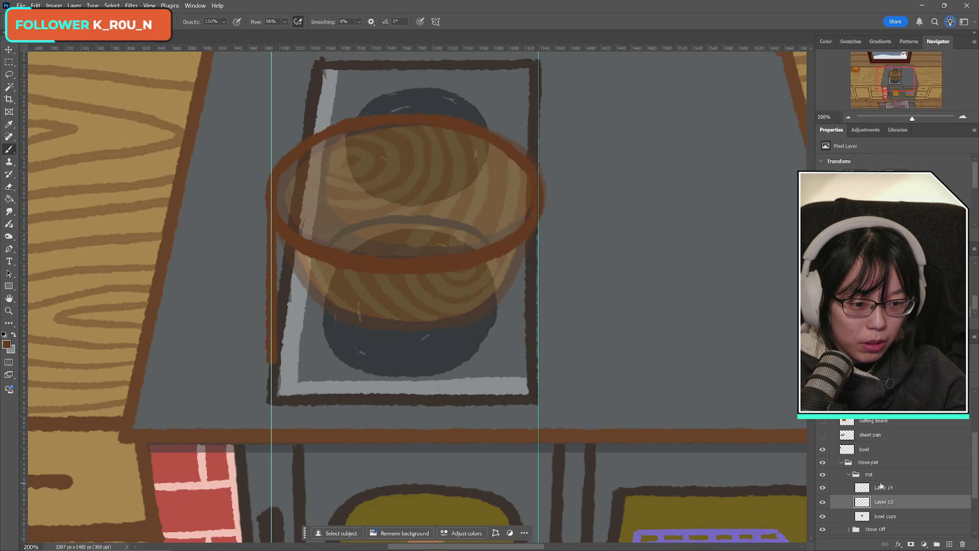
- Duplicate the left side stroke on Layer 14 and move the copy to the right guide
{"action": "left_click", "coordinate": [899, 485]}
{"action": "key", "text": "ctrl+t"}
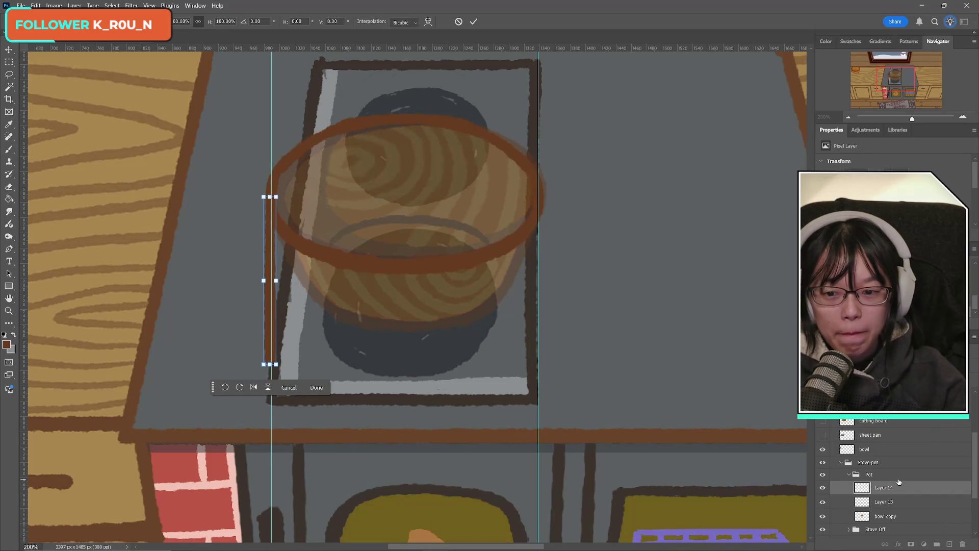
{"action": "left_click", "coordinate": [475, 23]}
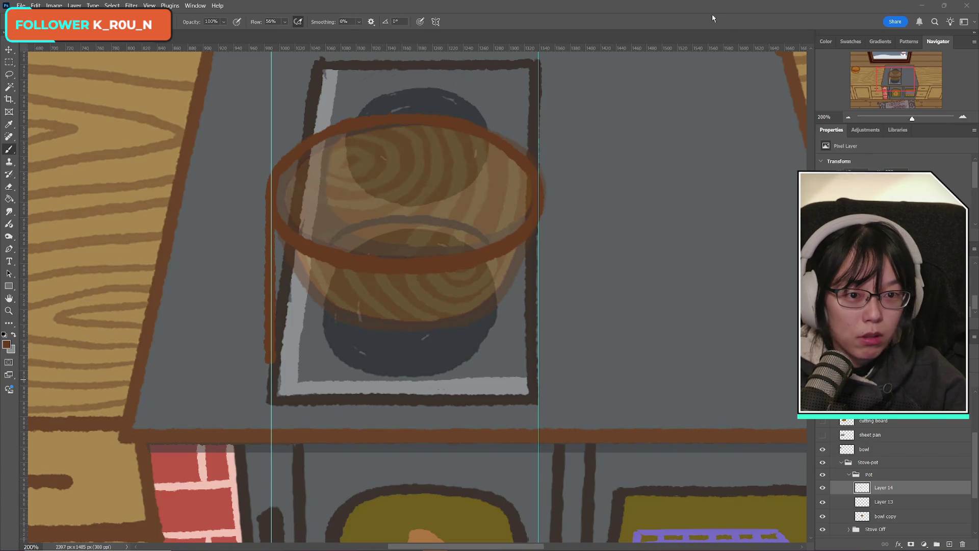
{"action": "key", "text": "ctrl+j"}
{"action": "key", "text": "ctrl+t"}
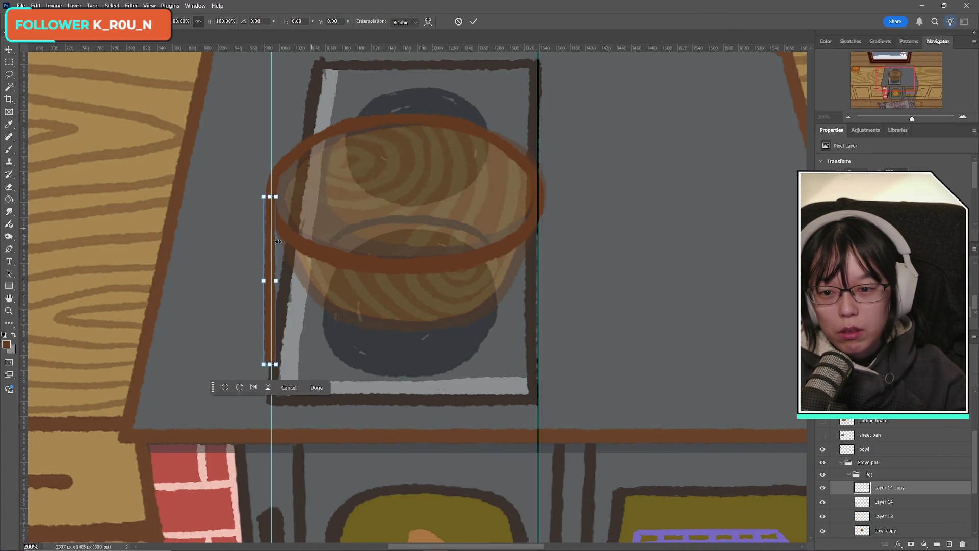
{"action": "left_click_drag", "start_coordinate": [278, 241], "coordinate": [546, 241]}
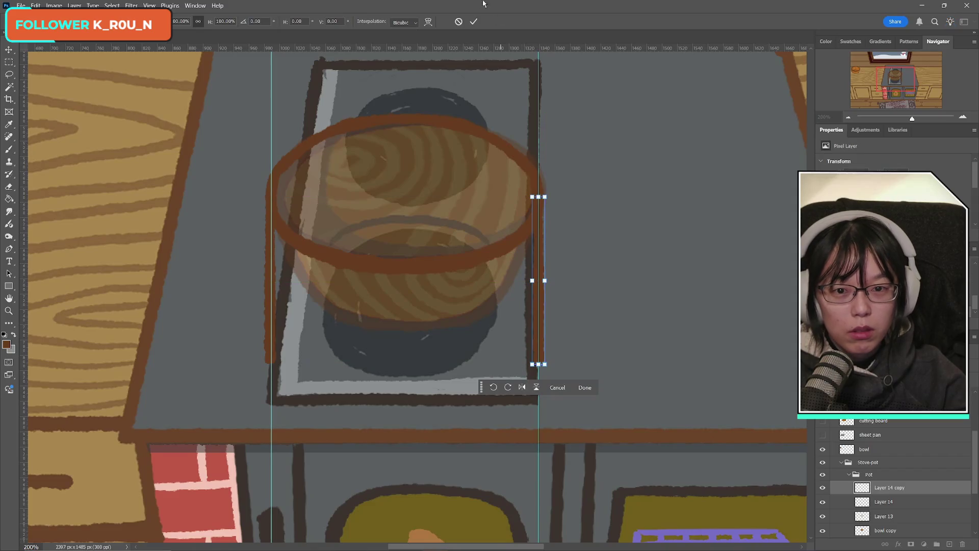
{"action": "left_click", "coordinate": [473, 21]}
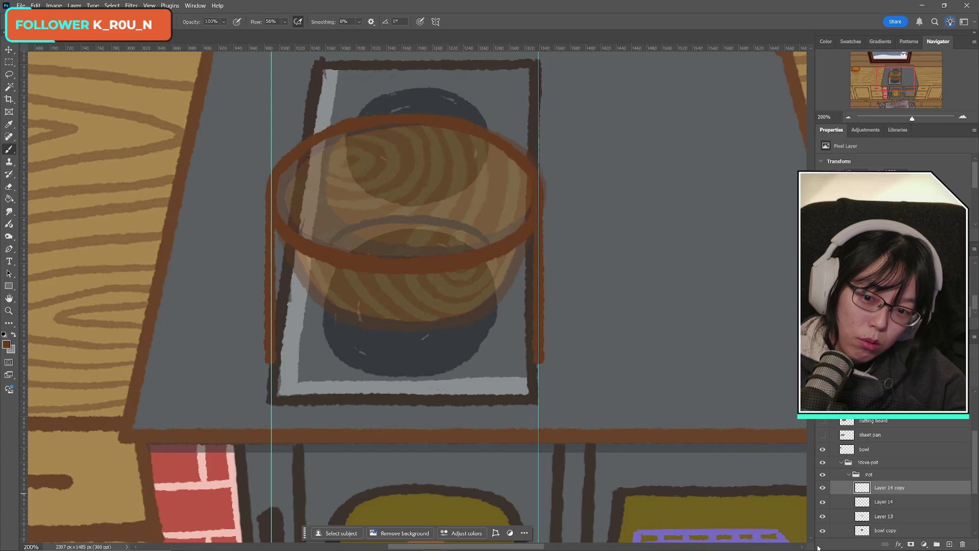
- Fine-tune the right side stroke's position and merge both sides into Layer 14
{"action": "scroll", "coordinate": [905, 505], "scroll_direction": "down", "scroll_amount": 2}
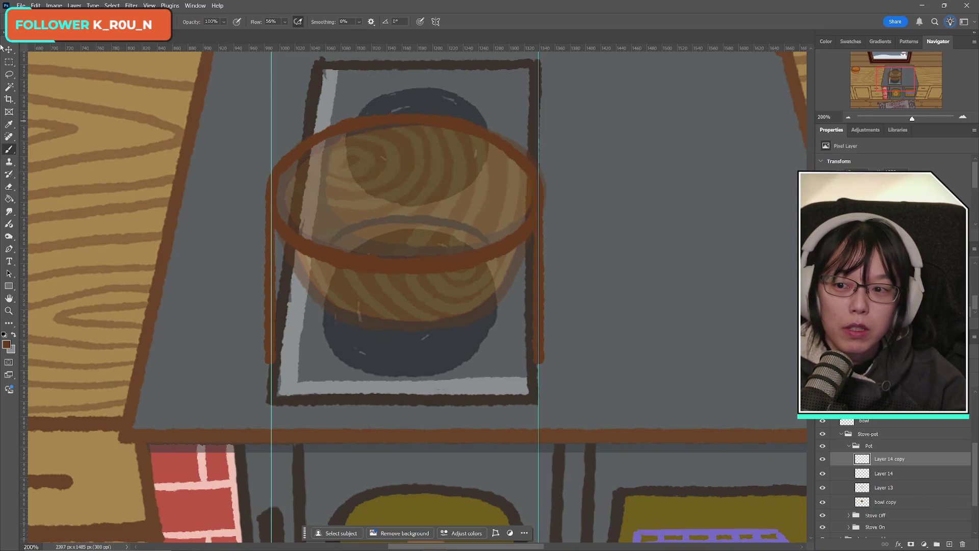
{"action": "key", "text": "v"}
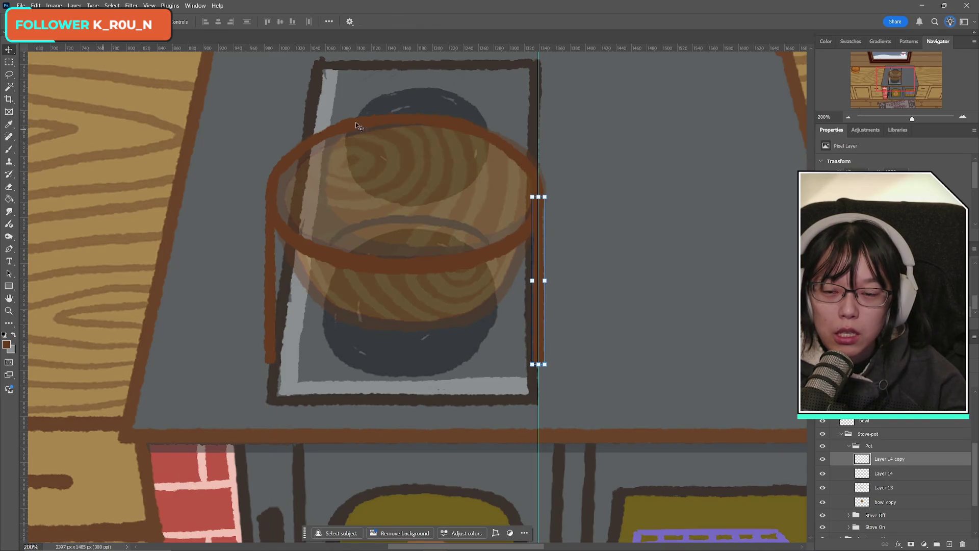
{"action": "left_click_drag", "start_coordinate": [553, 111], "coordinate": [533, 112]}
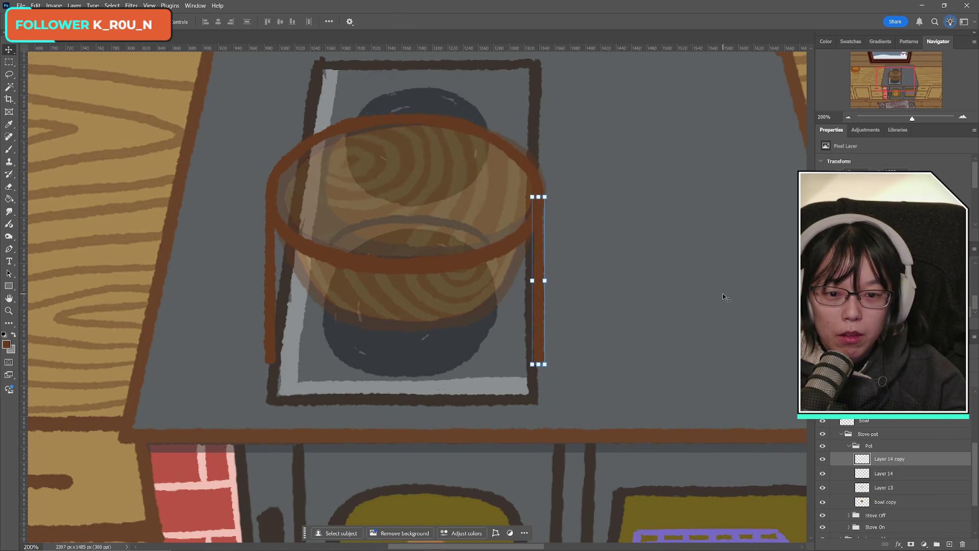
{"action": "key", "text": "ctrl+e"}
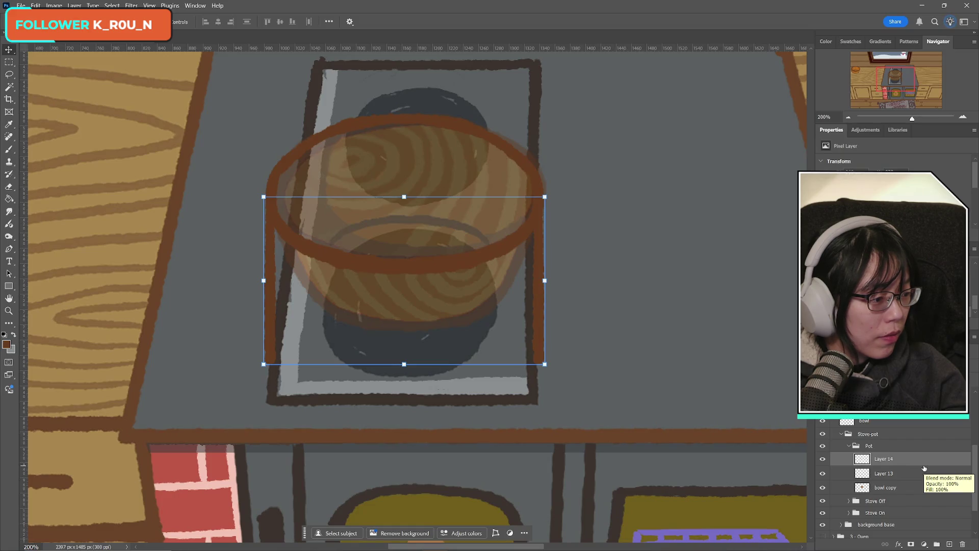
- Lengthen the pot's side strokes downward on Layer 14 and apply them
{"action": "left_click", "coordinate": [404, 364]}
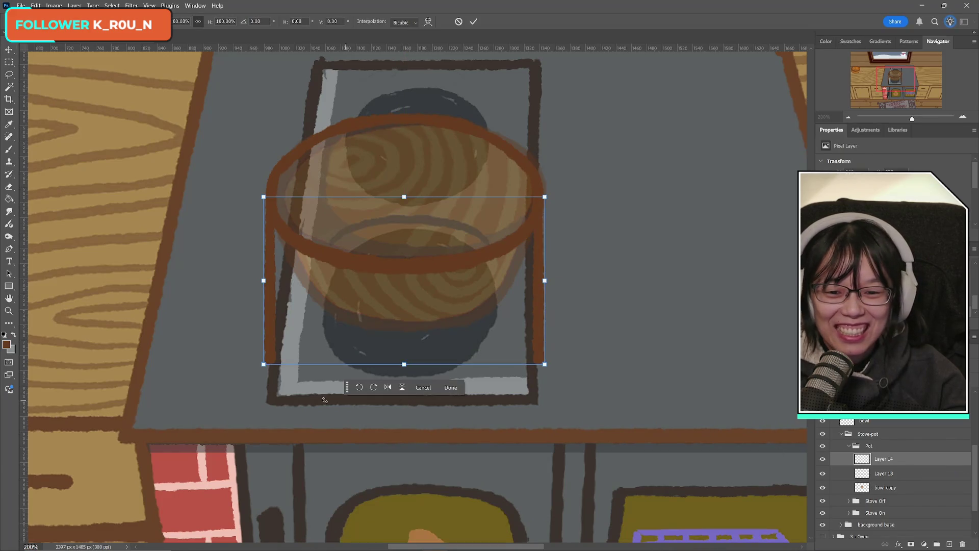
{"action": "left_click_drag", "start_coordinate": [404, 364], "coordinate": [406, 395]}
{"action": "left_click", "coordinate": [474, 21]}
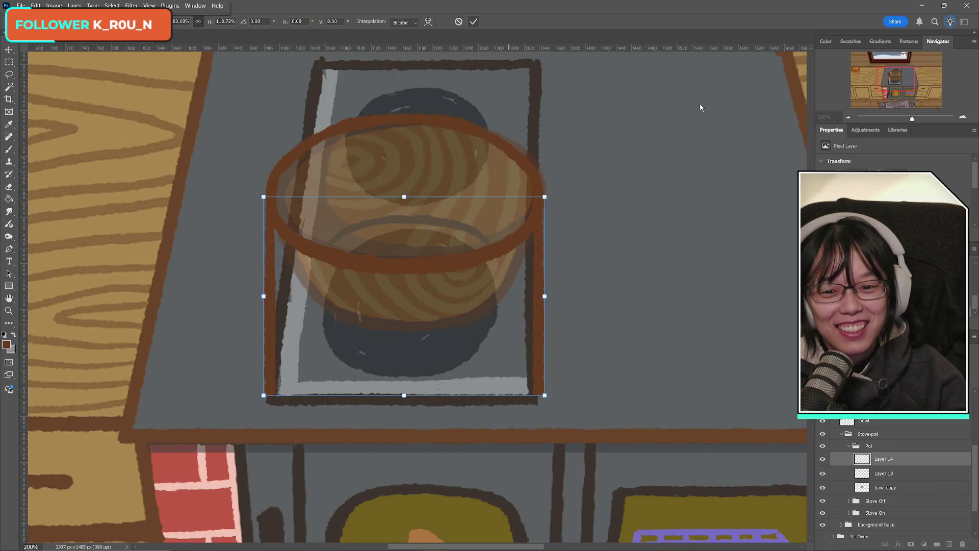
{"action": "left_click", "coordinate": [853, 437]}
{"action": "left_click", "coordinate": [842, 459]}
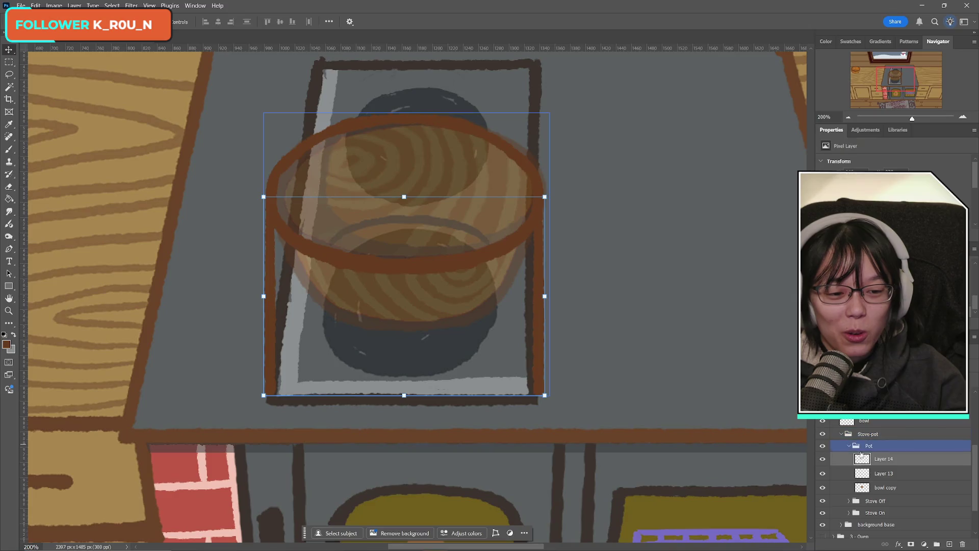
{"action": "left_click", "coordinate": [822, 459]}
{"action": "left_click", "coordinate": [823, 460]}
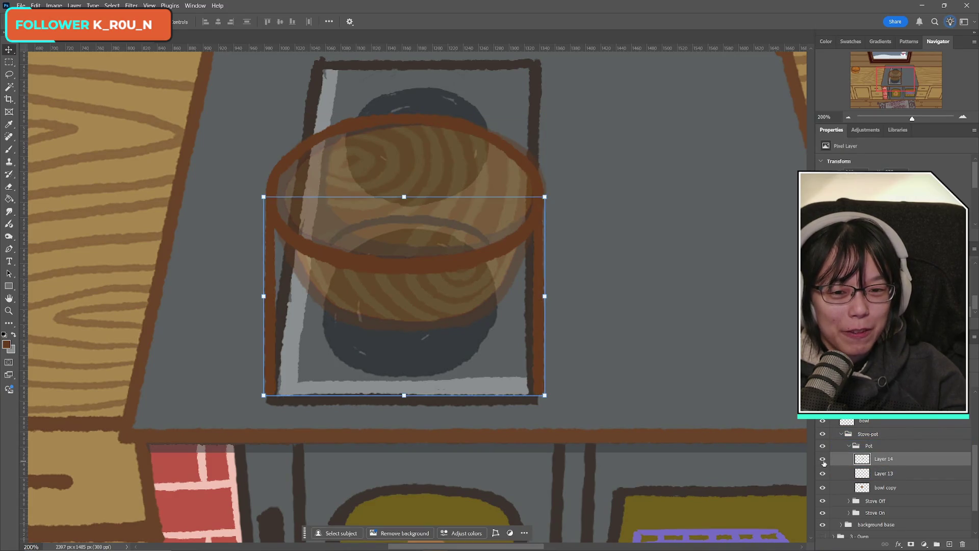
- Select rim Layer 13 with the sides and nudge the whole pot upward into place
{"action": "left_click", "coordinate": [895, 475], "text": "shift"}
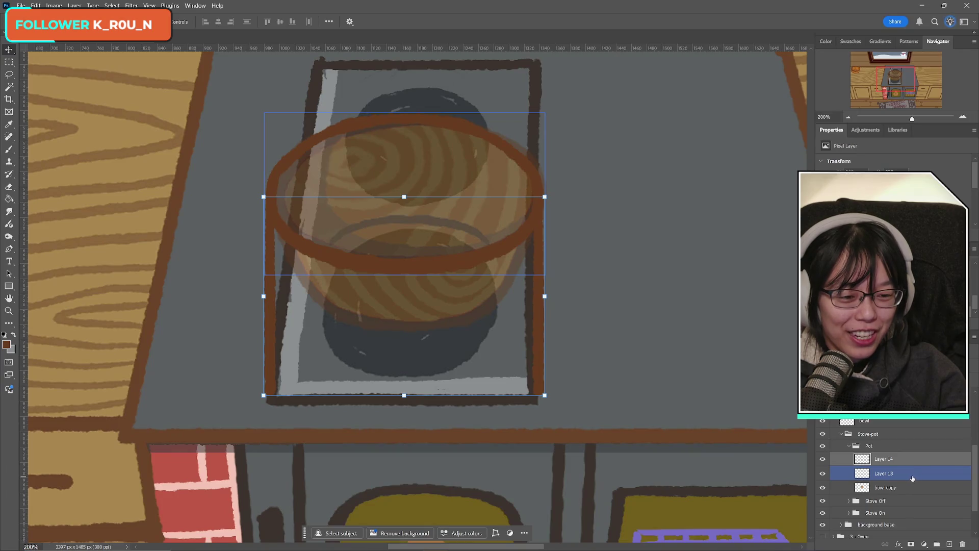
{"action": "key", "text": "ctrl+t"}
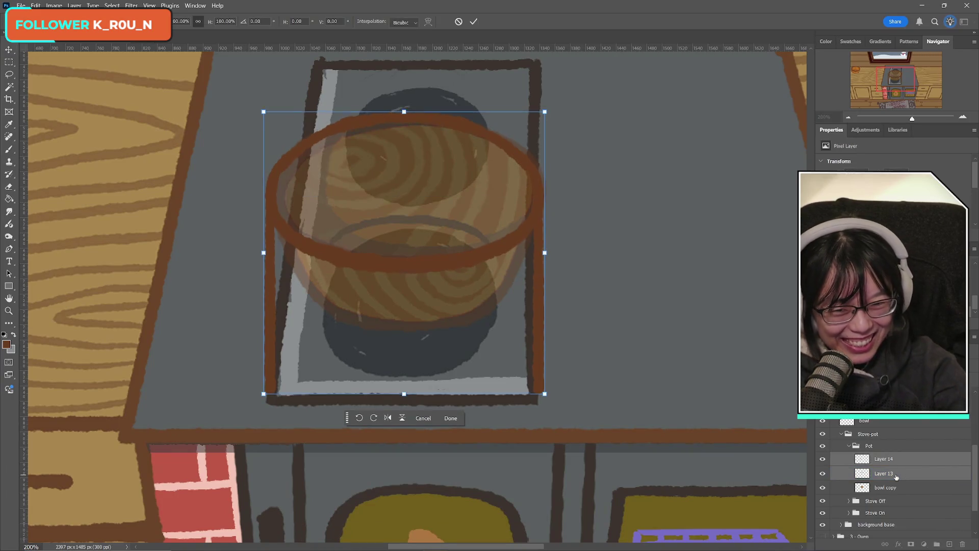
{"action": "key", "text": "Up"}
{"action": "key", "text": "Up"}
{"action": "key", "text": "Up"}
{"action": "key", "text": "Up"}
{"action": "key", "text": "Up"}
{"action": "key", "text": "Up"}
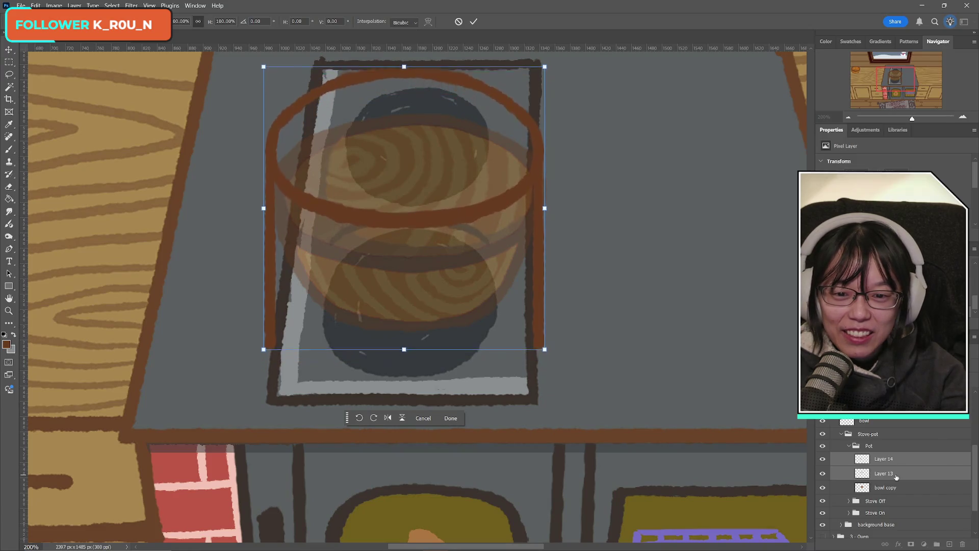
{"action": "key", "text": "Up"}
{"action": "key", "text": "Up"}
{"action": "key", "text": "Up"}
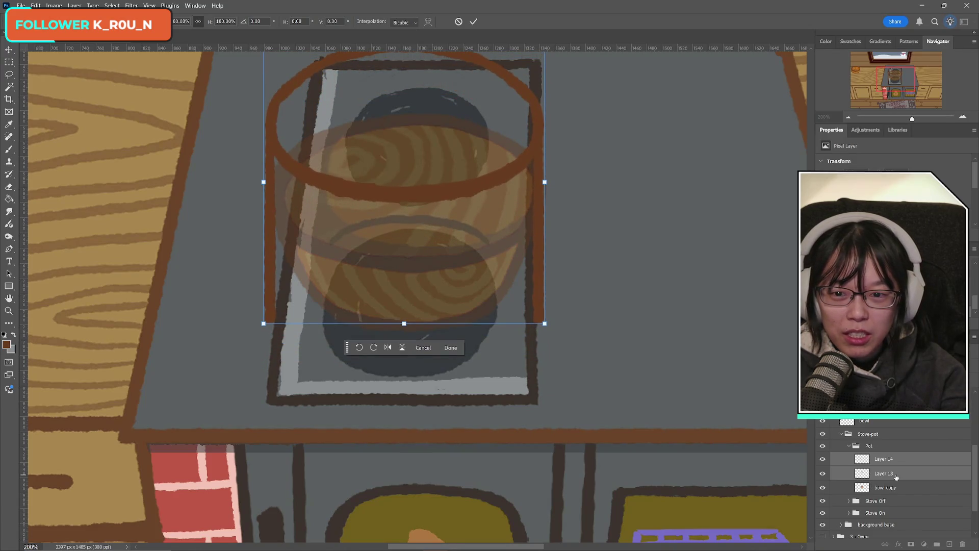
{"action": "key", "text": "Up"}
{"action": "key", "text": "Up"}
{"action": "key", "text": "Up"}
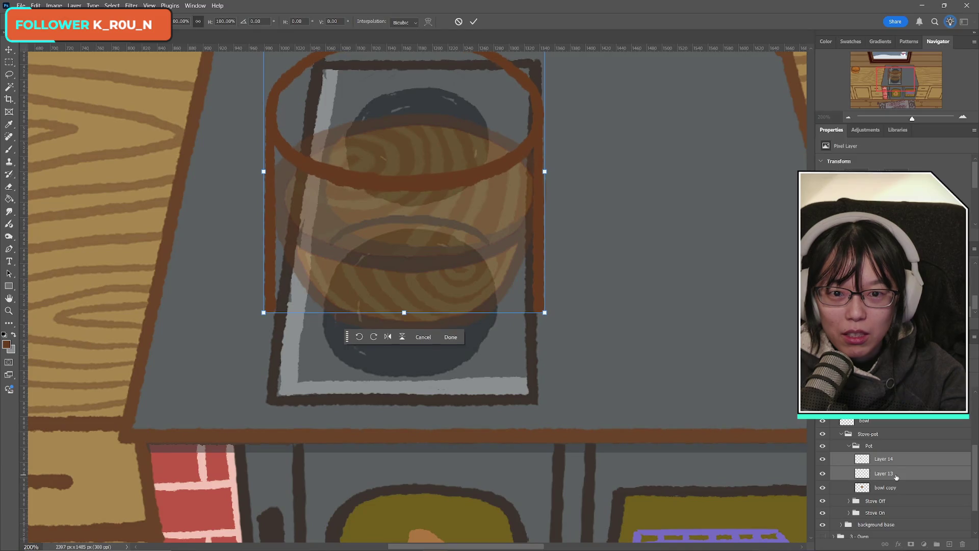
{"action": "key", "text": "Right"}
{"action": "key", "text": "Right"}
{"action": "key", "text": "Right"}
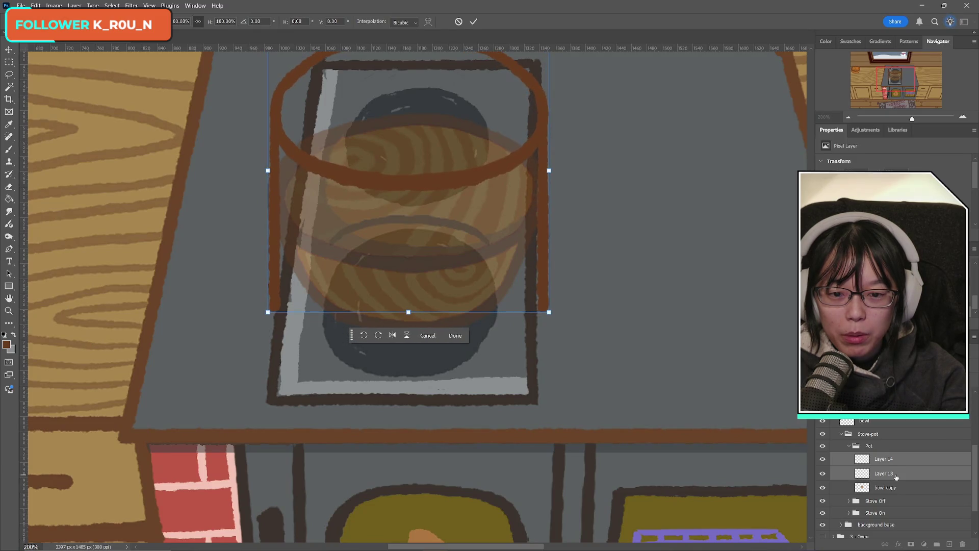
{"action": "key", "text": "Left"}
{"action": "key", "text": "Left"}
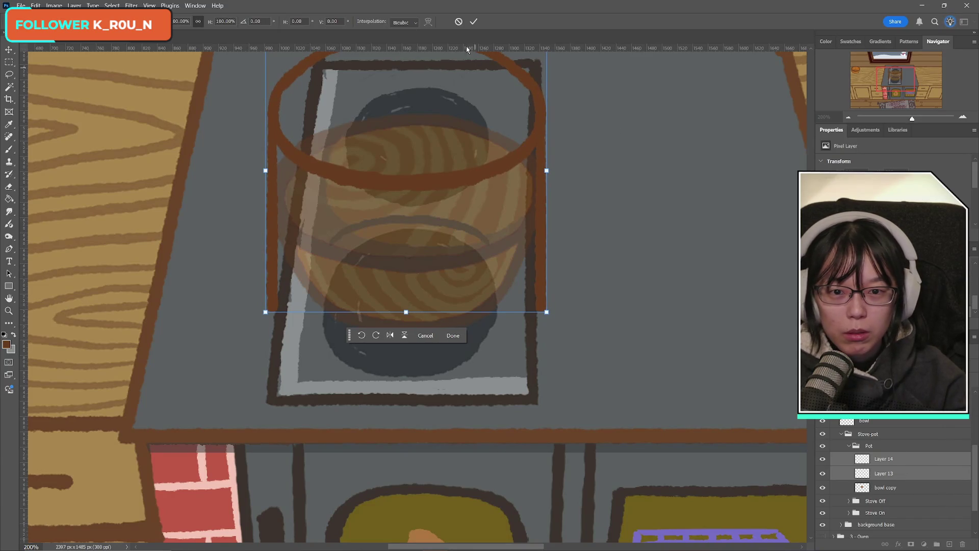
{"action": "left_click", "coordinate": [473, 21]}
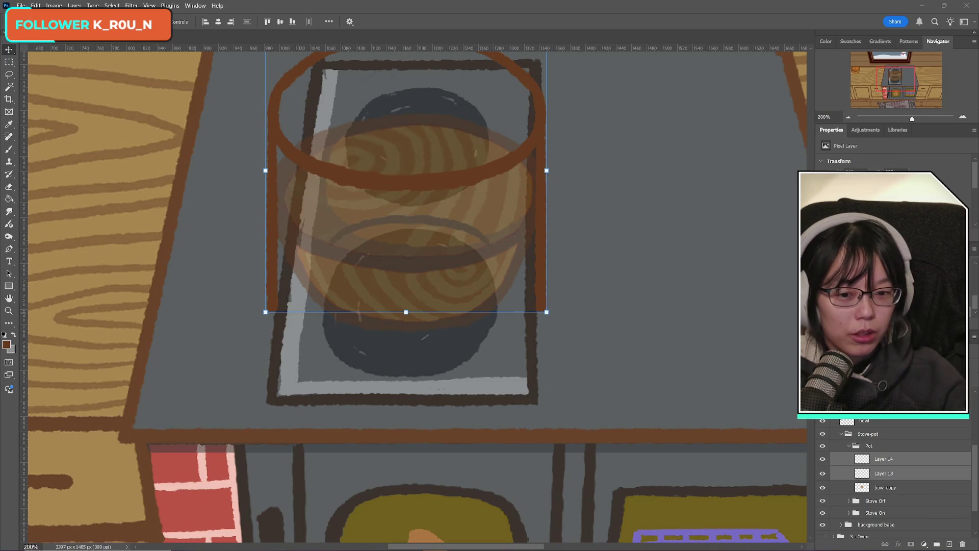
{"action": "left_click", "coordinate": [881, 463]}
{"action": "left_click", "coordinate": [823, 461]}
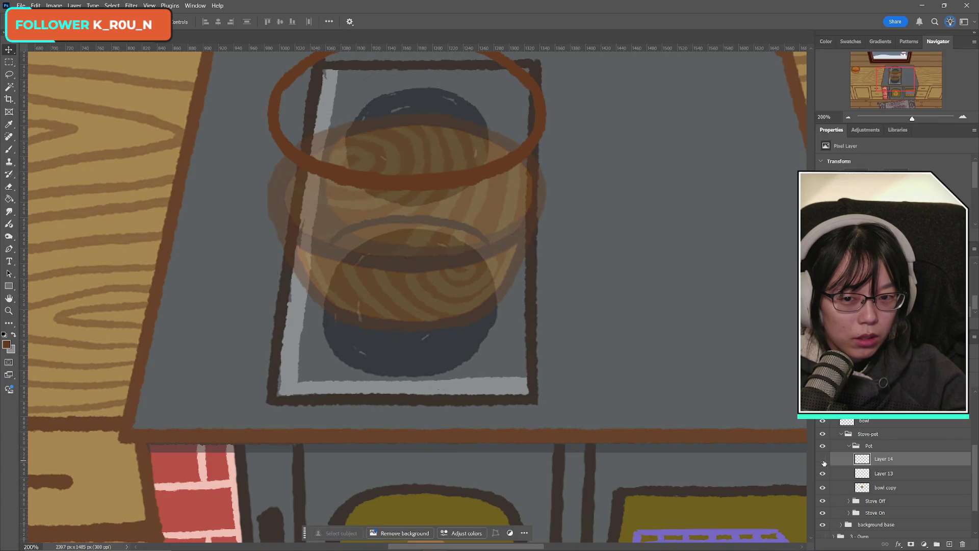
{"action": "left_click", "coordinate": [823, 460]}
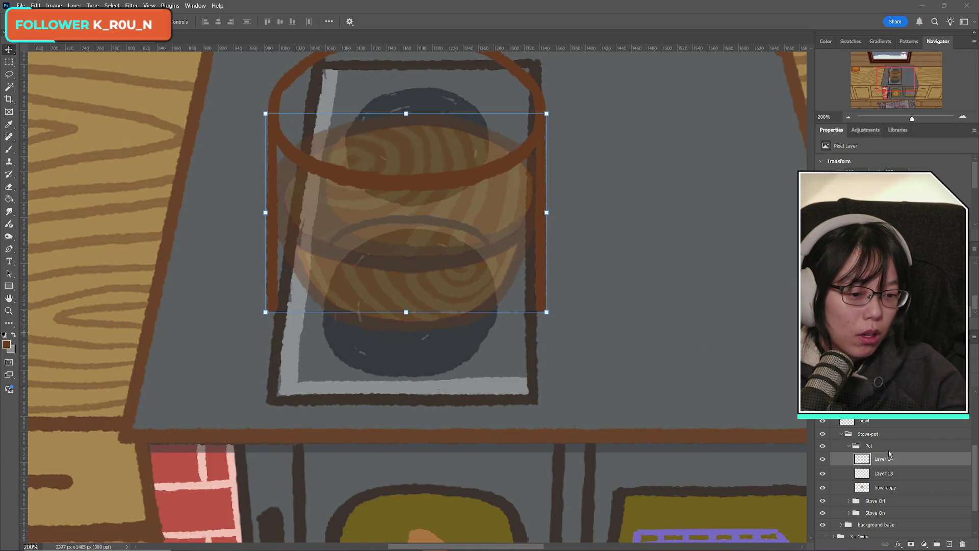
- Duplicate the rim ring as a base, move it to the pot bottom, and merge it with the sides
{"action": "key", "text": "Return"}
{"action": "left_click", "coordinate": [823, 459]}
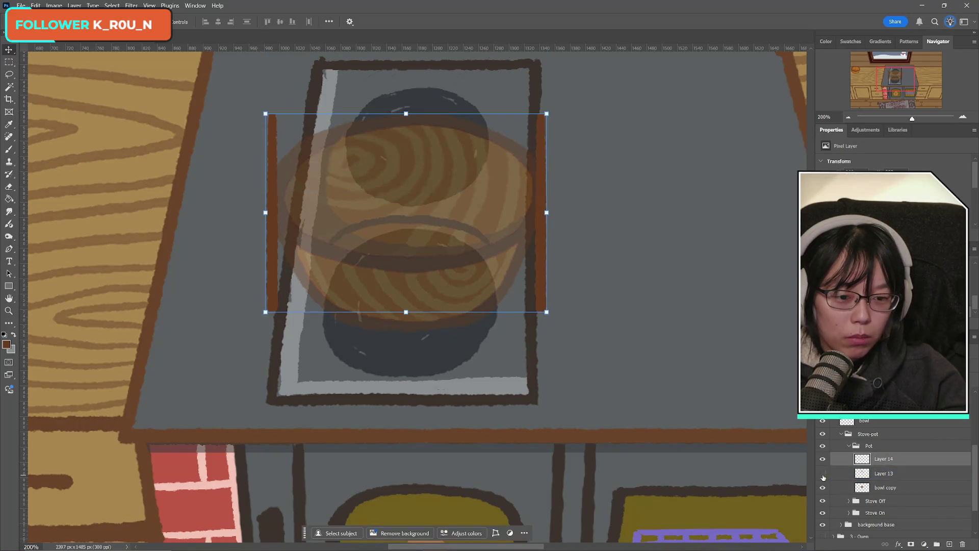
{"action": "left_click", "coordinate": [895, 474]}
{"action": "key", "text": "ctrl+j"}
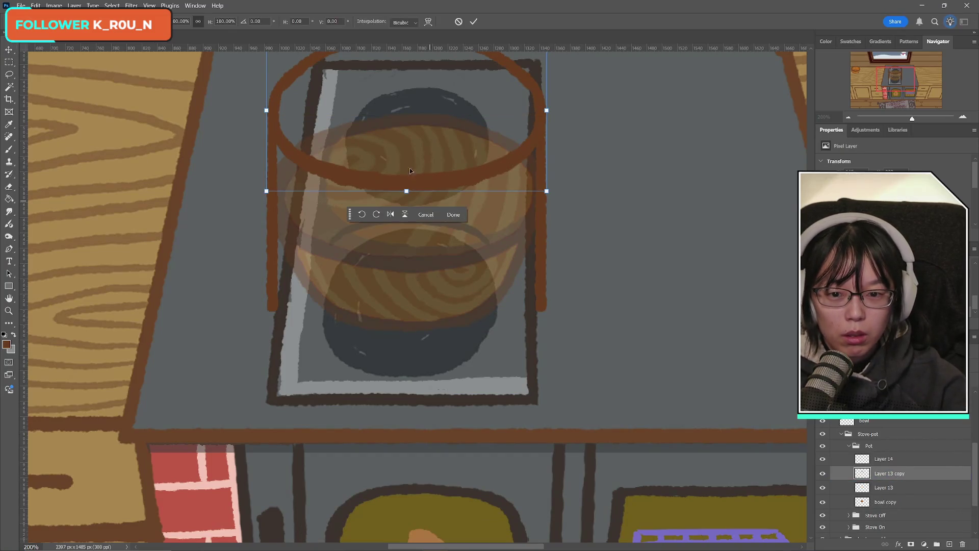
{"action": "left_click_drag", "start_coordinate": [415, 213], "coordinate": [416, 326]}
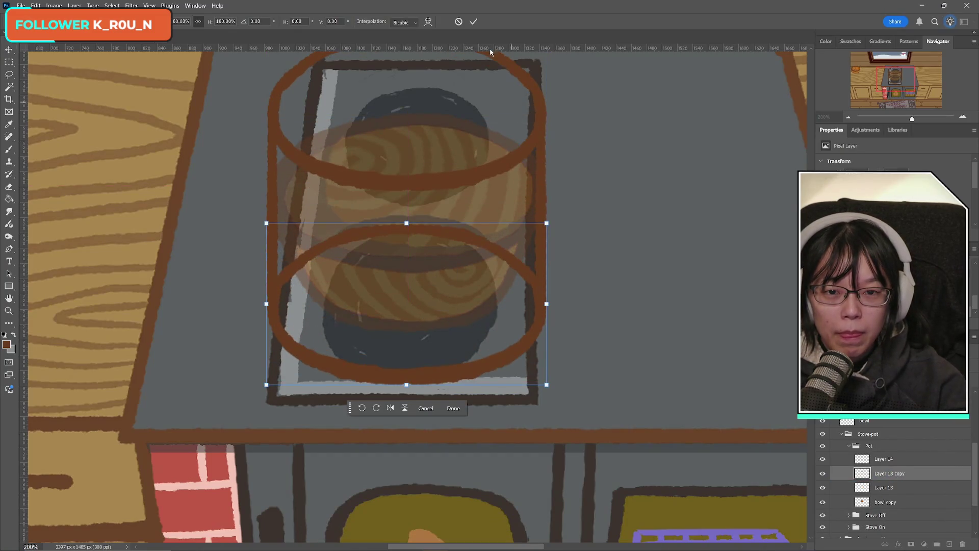
{"action": "key", "text": "Return"}
{"action": "key", "text": "ctrl+e"}
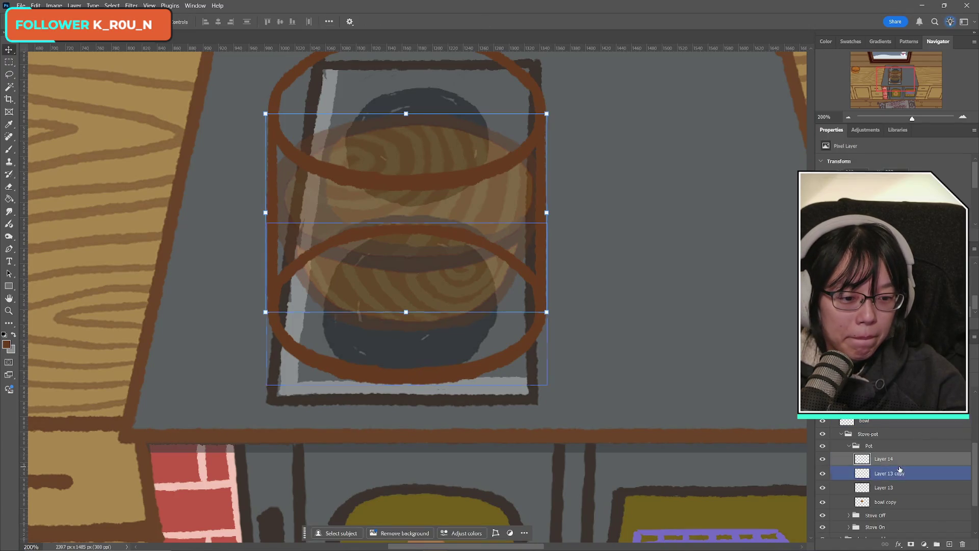
{"action": "left_click", "coordinate": [890, 459]}
{"action": "key", "text": "ctrl+e"}
- Erase the base ring's hidden back arc across the pot's middle
{"action": "left_click", "coordinate": [8, 186]}
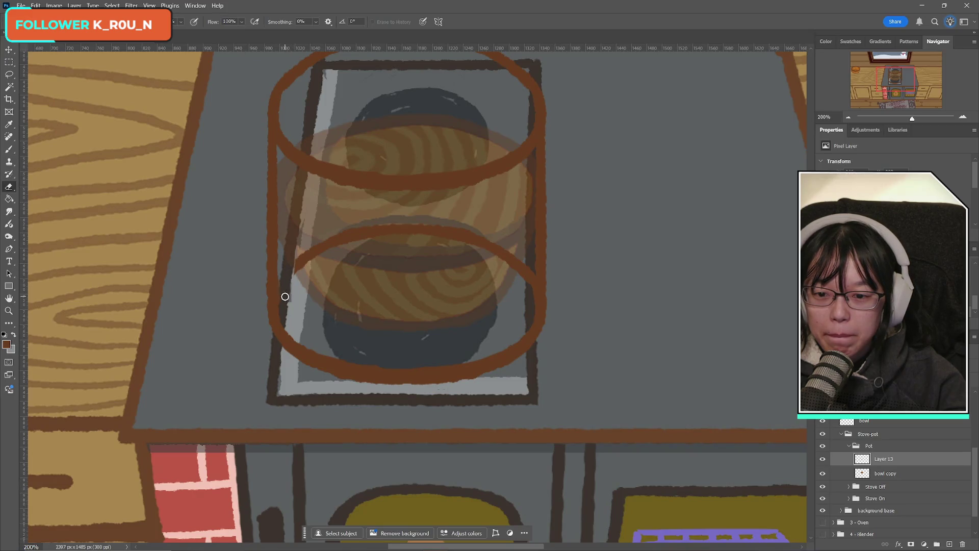
{"action": "mouse_move", "coordinate": [286, 294]}
{"action": "left_mouse_down"}
{"action": "mouse_move", "coordinate": [319, 242]}
{"action": "mouse_move", "coordinate": [302, 255]}
{"action": "mouse_move", "coordinate": [457, 227]}
{"action": "mouse_move", "coordinate": [542, 240]}
{"action": "mouse_move", "coordinate": [507, 244]}
{"action": "mouse_move", "coordinate": [525, 274]}
{"action": "mouse_move", "coordinate": [511, 247]}
{"action": "left_mouse_up"}
{"action": "key", "text": "ctrl+z"}
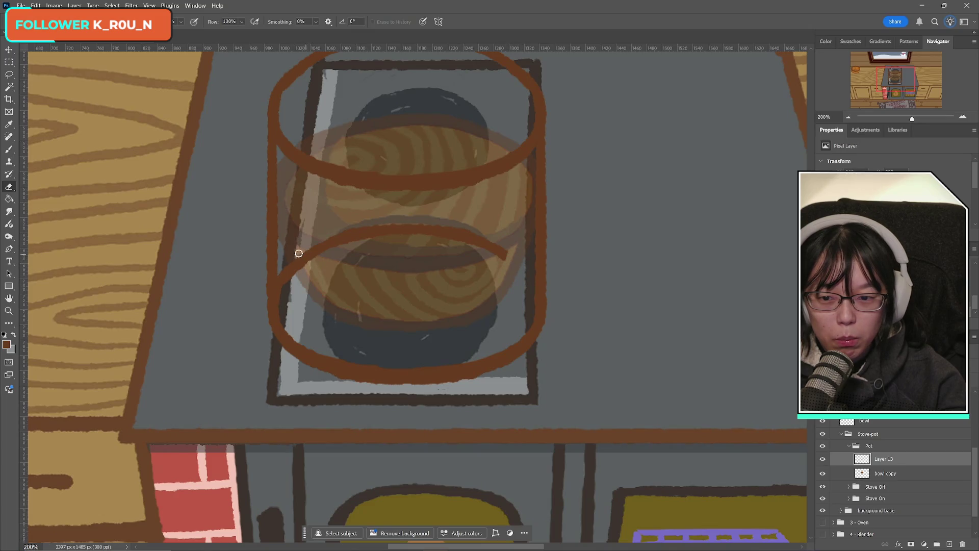
{"action": "mouse_move", "coordinate": [287, 257]}
{"action": "left_mouse_down"}
{"action": "mouse_move", "coordinate": [284, 280]}
{"action": "mouse_move", "coordinate": [282, 263]}
{"action": "left_mouse_up"}
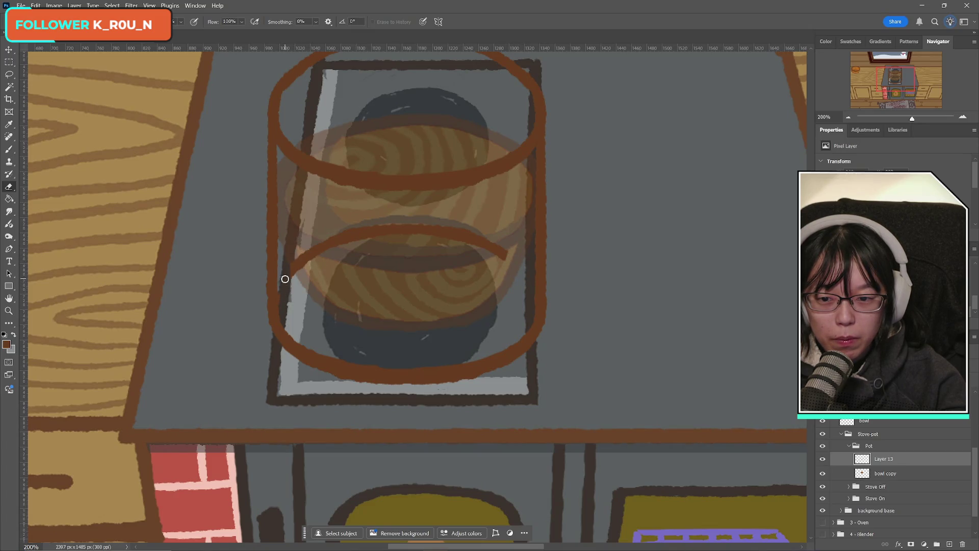
{"action": "mouse_move", "coordinate": [282, 290]}
{"action": "left_mouse_down"}
{"action": "mouse_move", "coordinate": [295, 263]}
{"action": "mouse_move", "coordinate": [291, 270]}
{"action": "mouse_move", "coordinate": [306, 270]}
{"action": "mouse_move", "coordinate": [311, 250]}
{"action": "mouse_move", "coordinate": [350, 225]}
{"action": "mouse_move", "coordinate": [345, 234]}
{"action": "mouse_move", "coordinate": [377, 230]}
{"action": "left_mouse_up"}
{"action": "mouse_move", "coordinate": [331, 268]}
{"action": "left_mouse_down"}
{"action": "mouse_move", "coordinate": [362, 234]}
{"action": "mouse_move", "coordinate": [508, 249]}
{"action": "left_mouse_up"}
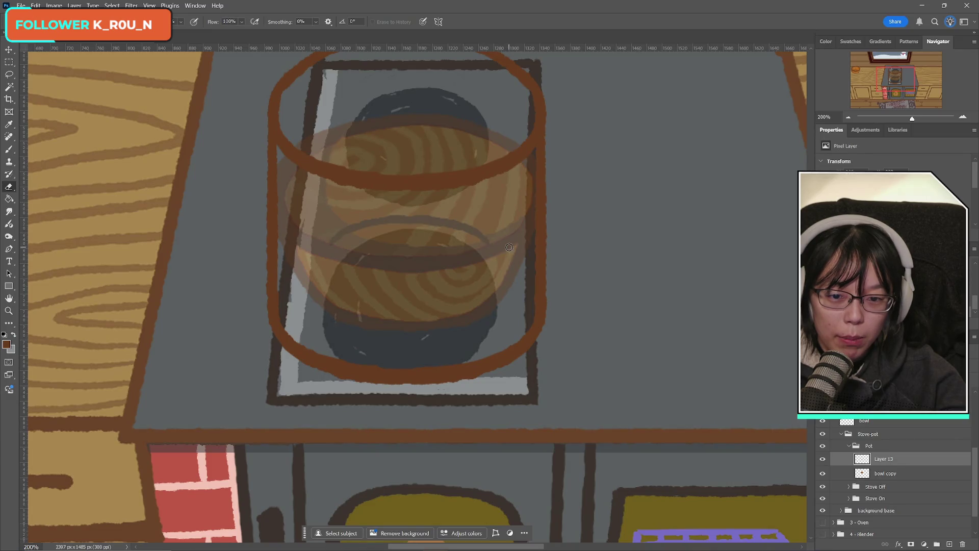
{"action": "left_click", "coordinate": [823, 458]}
{"action": "left_click", "coordinate": [823, 459]}
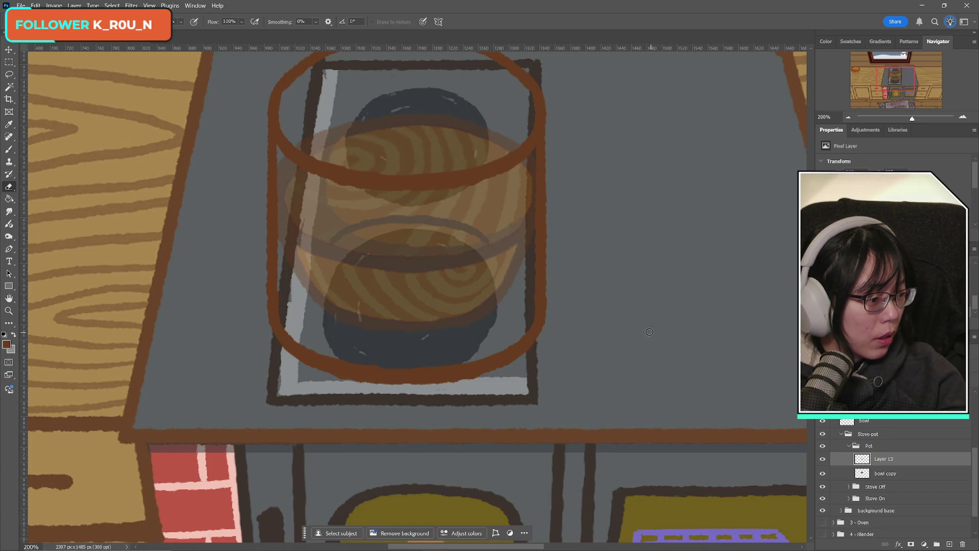
{"action": "scroll", "coordinate": [604, 354], "scroll_direction": "up", "scroll_amount": 2}
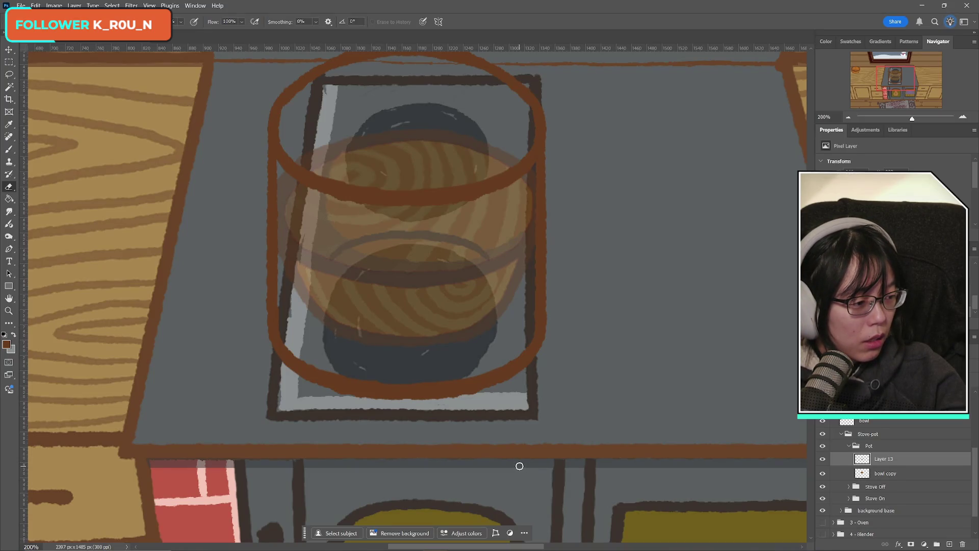
{"action": "scroll", "coordinate": [460, 433], "scroll_direction": "up", "scroll_amount": 3}
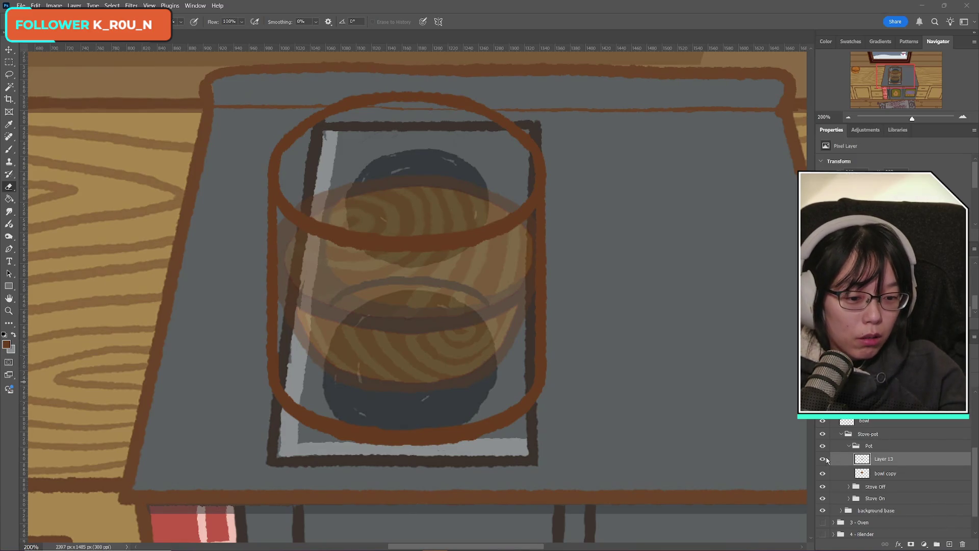
- Paint a brown handle curving out from the pot's right rim on a new layer
{"action": "left_click", "coordinate": [882, 458]}
{"action": "key", "text": "b"}
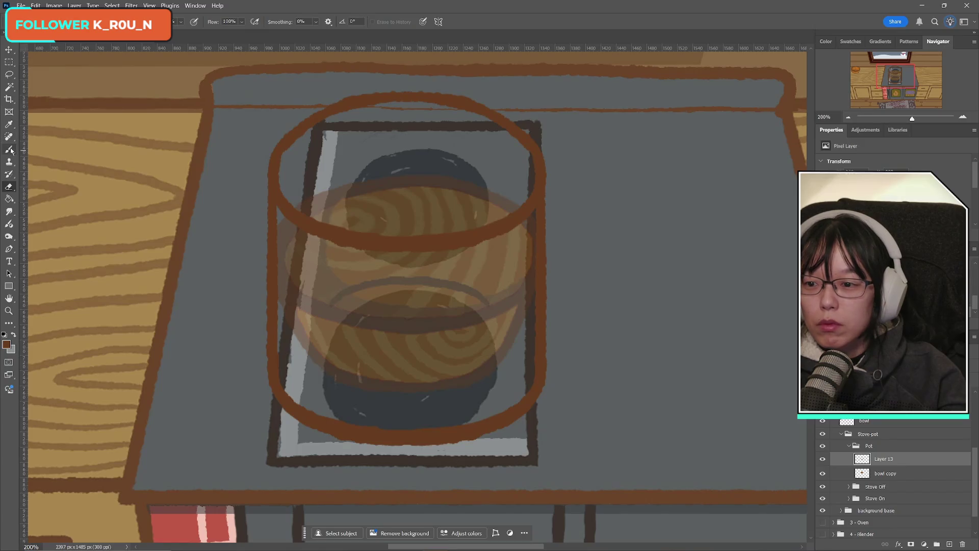
{"action": "left_click", "coordinate": [949, 544]}
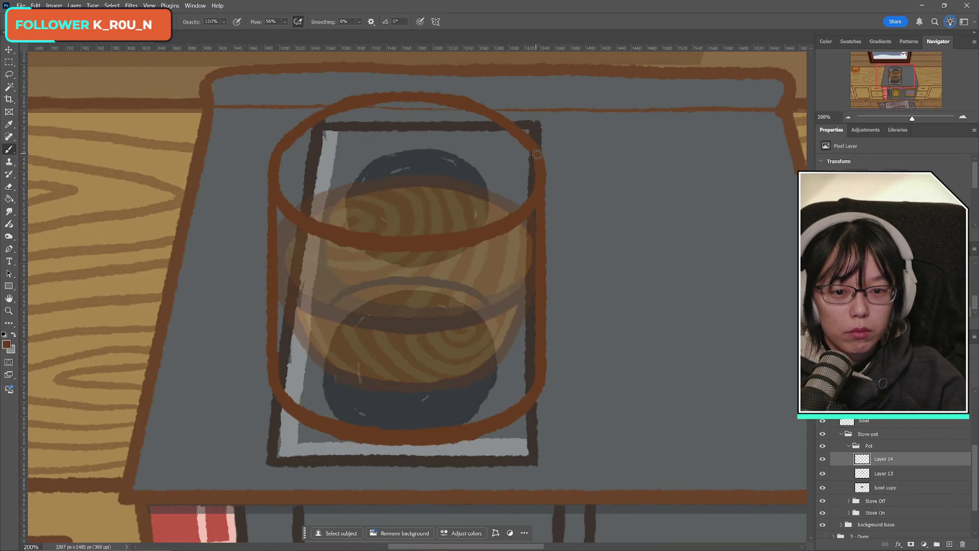
{"action": "mouse_move", "coordinate": [541, 159]}
{"action": "left_mouse_down"}
{"action": "mouse_move", "coordinate": [571, 154]}
{"action": "mouse_move", "coordinate": [571, 189]}
{"action": "mouse_move", "coordinate": [551, 217]}
{"action": "mouse_move", "coordinate": [533, 210]}
{"action": "left_mouse_up"}
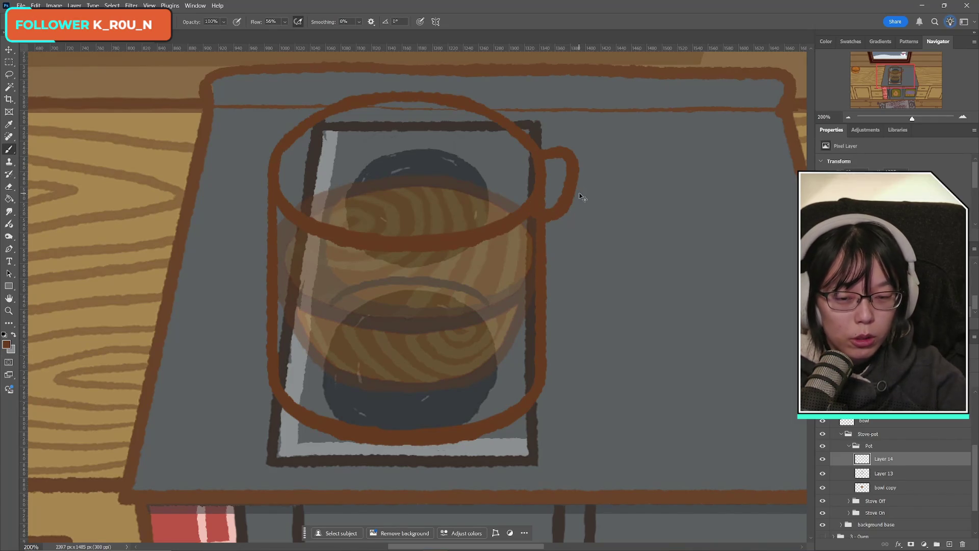
- Copy the handle, flip it horizontally, and place it on the pot's left side
{"action": "key", "text": "ctrl+j"}
{"action": "key", "text": "ctrl+t"}
{"action": "right_click", "coordinate": [548, 194]}
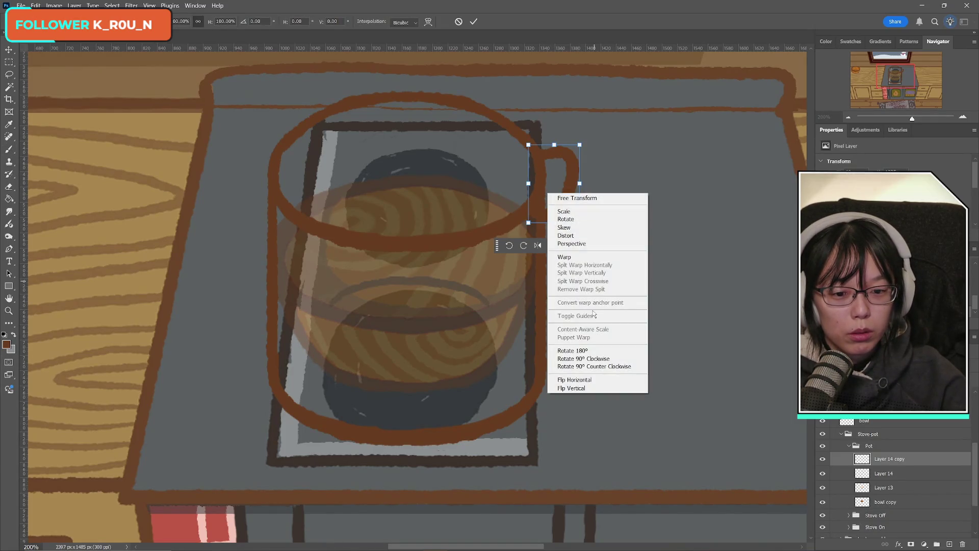
{"action": "left_click", "coordinate": [567, 379]}
{"action": "mouse_move", "coordinate": [556, 201]}
{"action": "left_mouse_down"}
{"action": "mouse_move", "coordinate": [249, 192]}
{"action": "mouse_move", "coordinate": [259, 193]}
{"action": "left_mouse_up"}
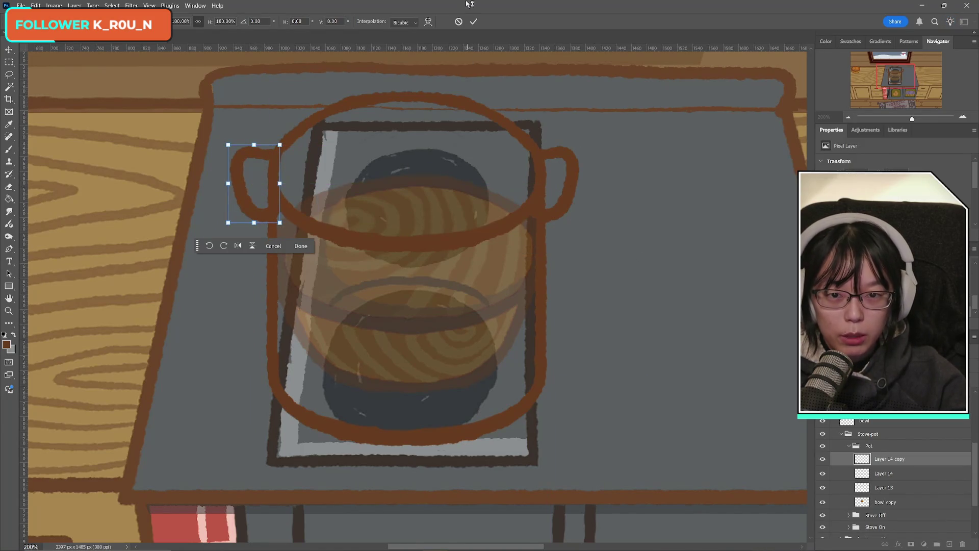
{"action": "key", "text": "Return"}
- Merge the two handles into one layer and check them against the pot outline
{"action": "key", "text": "b"}
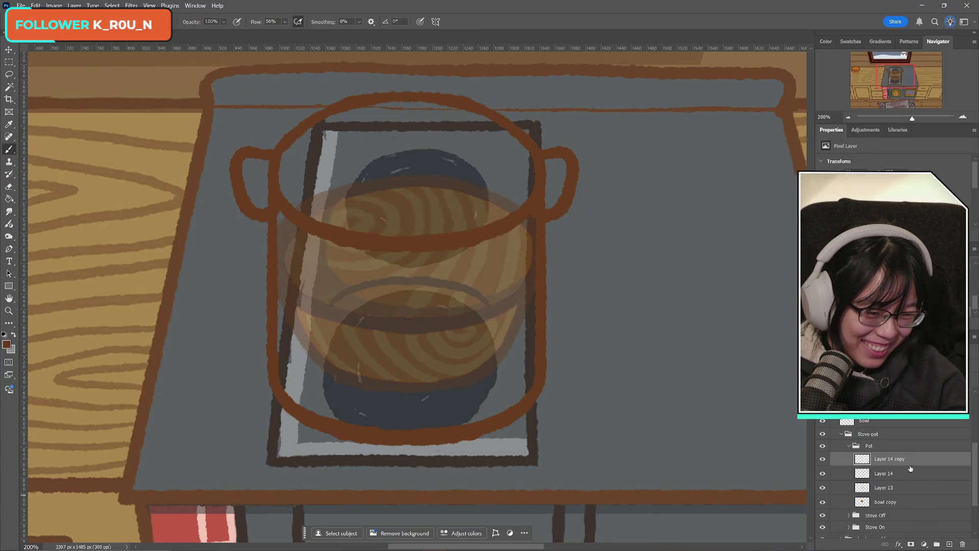
{"action": "key", "text": "ctrl+e"}
{"action": "left_click", "coordinate": [824, 475]}
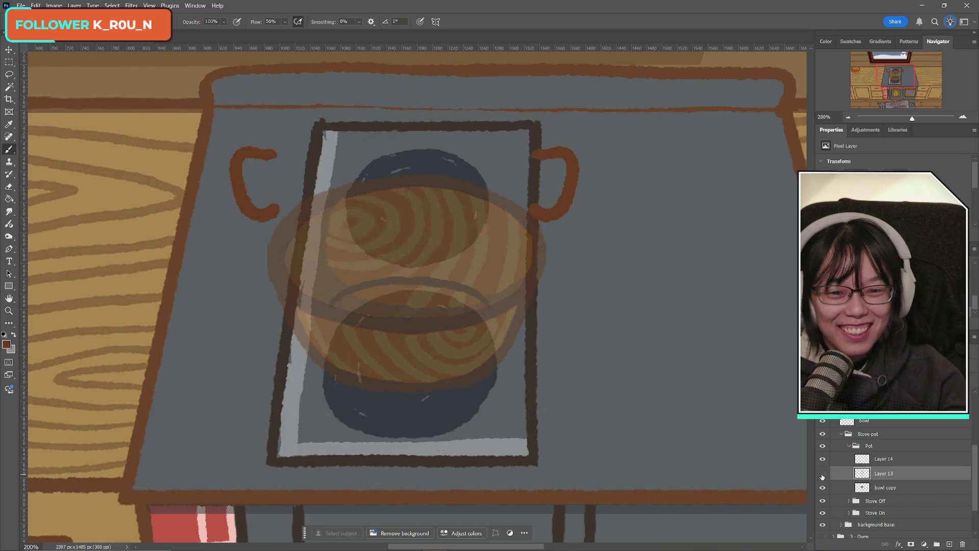
{"action": "left_click", "coordinate": [823, 474]}
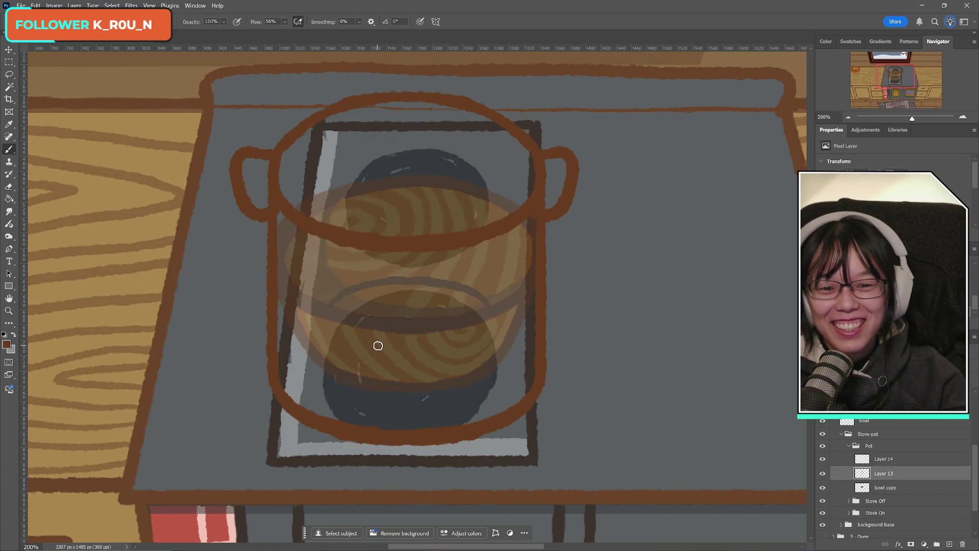
{"action": "left_click", "coordinate": [9, 187]}
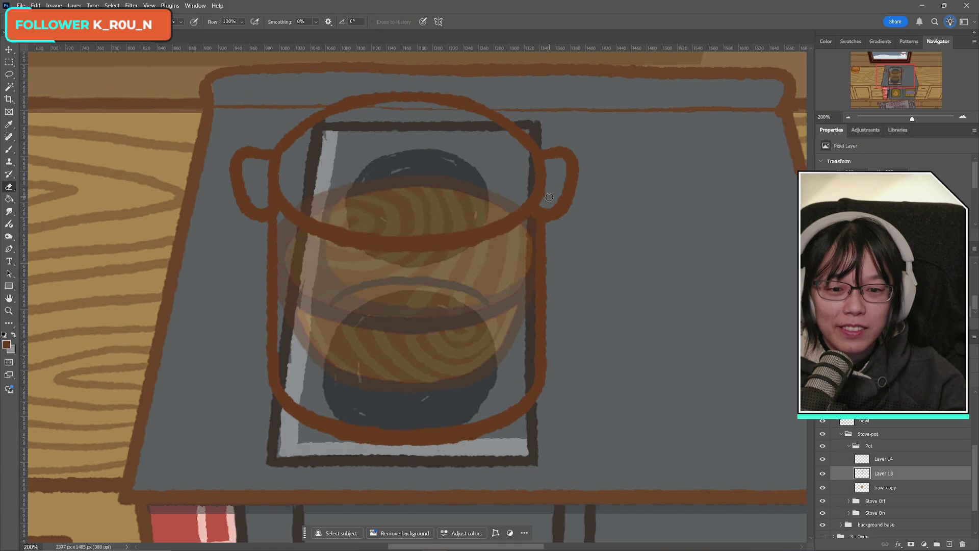
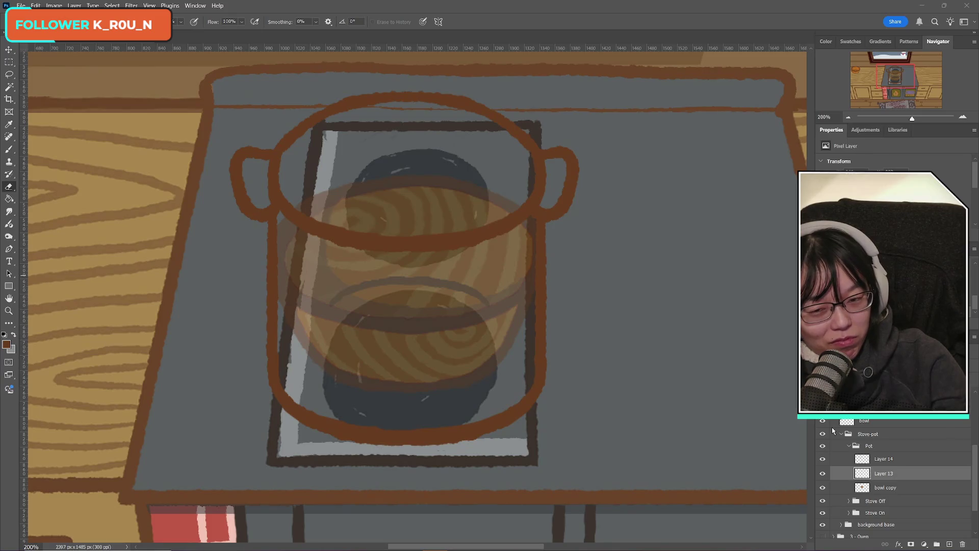
- Toggle Layer 13's visibility a few times to compare the pot outline
{"action": "left_click", "coordinate": [821, 474]}
{"action": "left_click", "coordinate": [821, 474]}
{"action": "left_click", "coordinate": [821, 474]}
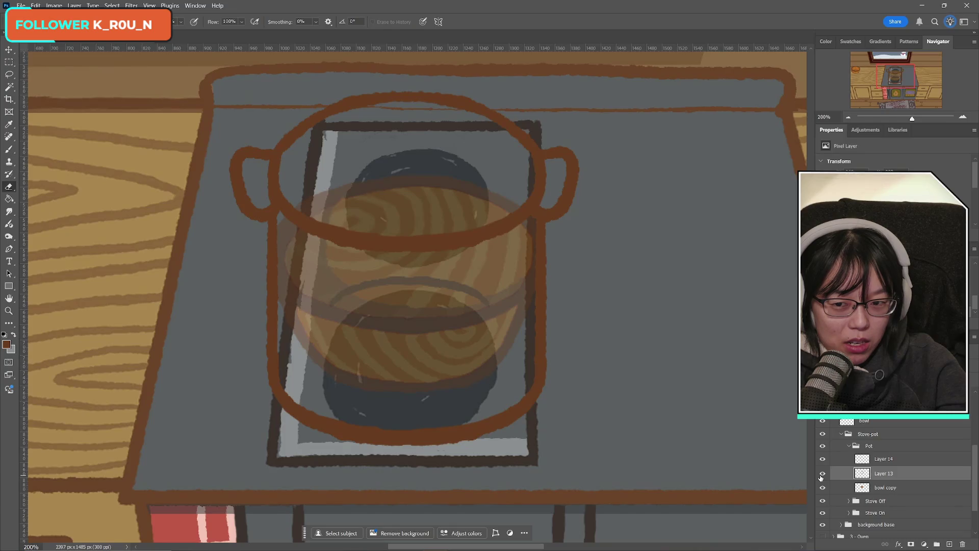
{"action": "left_click", "coordinate": [822, 474]}
{"action": "left_click", "coordinate": [822, 474]}
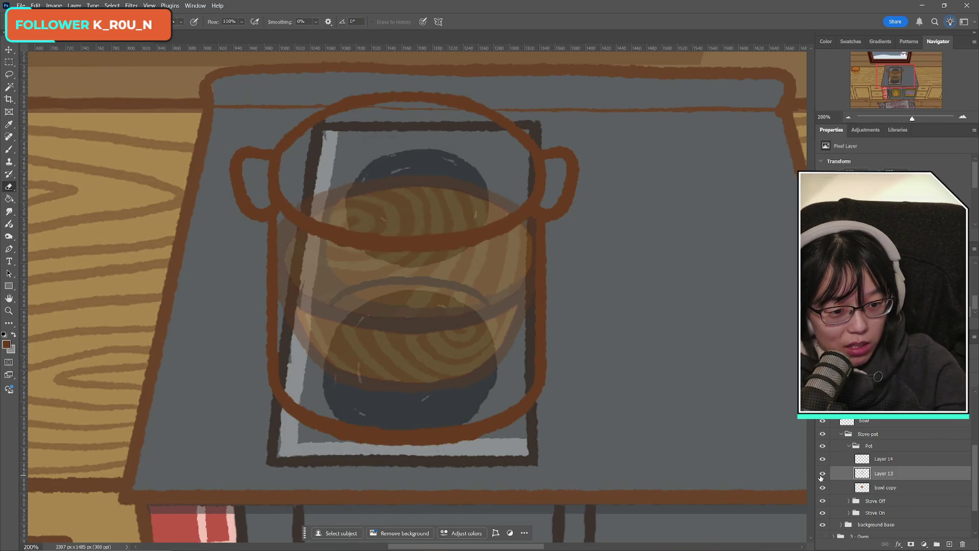
- On Layer 14, brush a thicker brown outline along the left handle's outer edge
{"action": "left_click", "coordinate": [910, 459]}
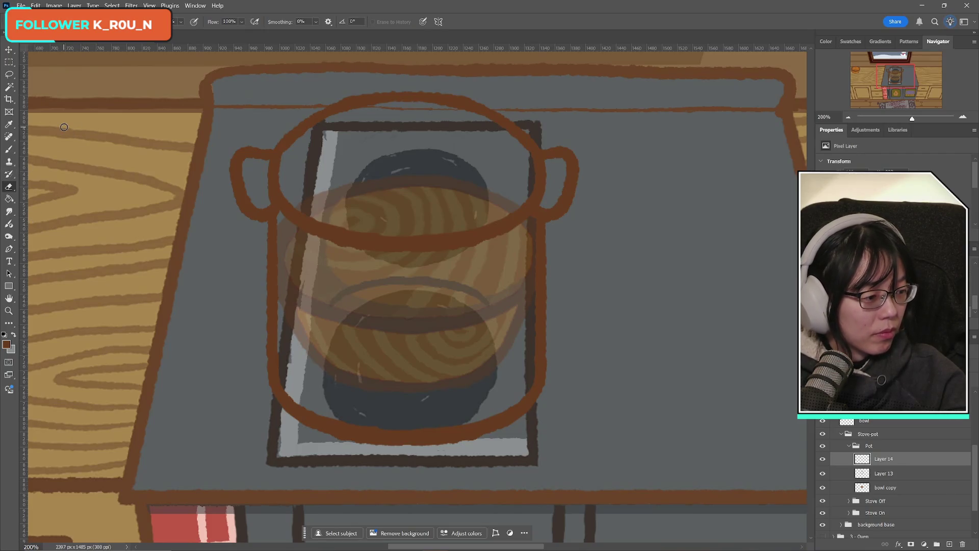
{"action": "key", "text": "b"}
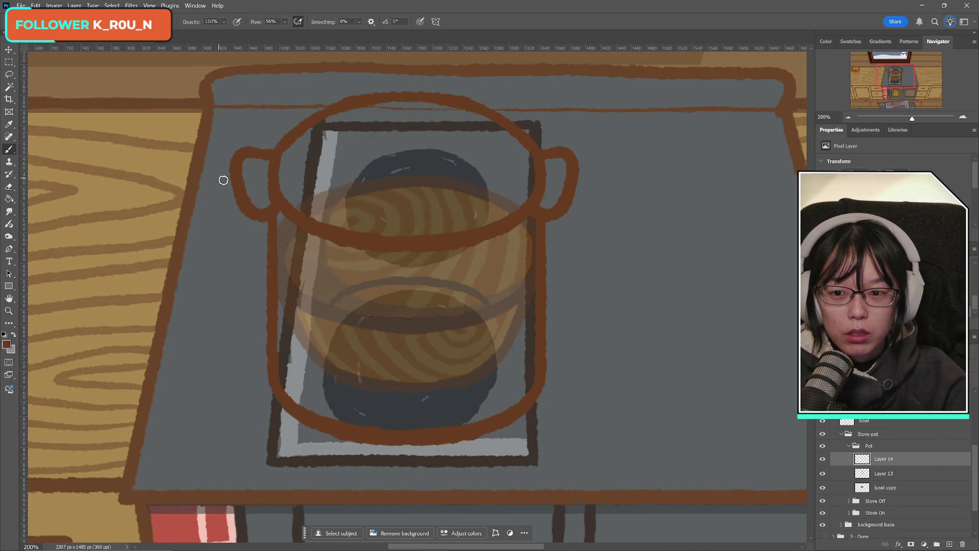
{"action": "mouse_move", "coordinate": [237, 168]}
{"action": "left_mouse_down"}
{"action": "mouse_move", "coordinate": [236, 214]}
{"action": "mouse_move", "coordinate": [251, 231]}
{"action": "mouse_move", "coordinate": [280, 225]}
{"action": "left_mouse_up"}
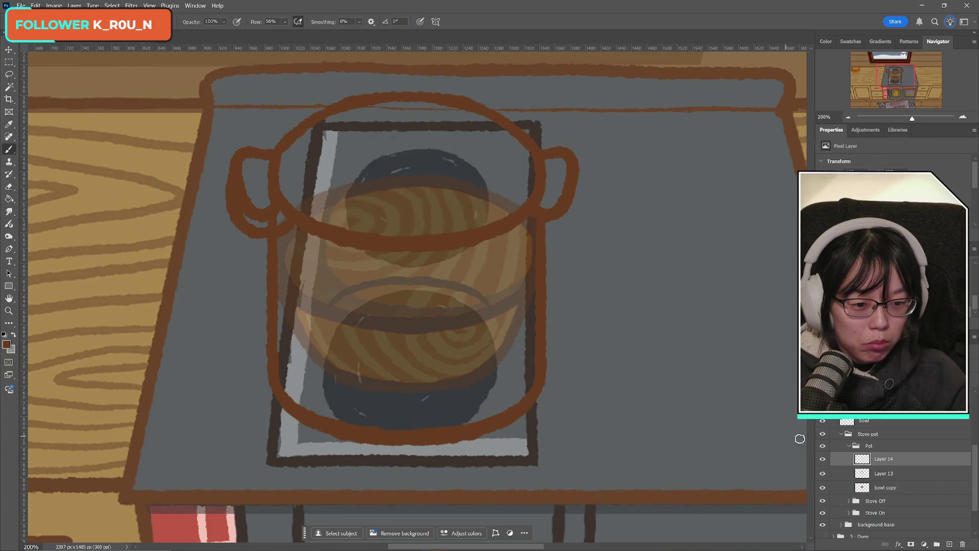
{"action": "left_click", "coordinate": [822, 459]}
{"action": "left_click", "coordinate": [825, 461]}
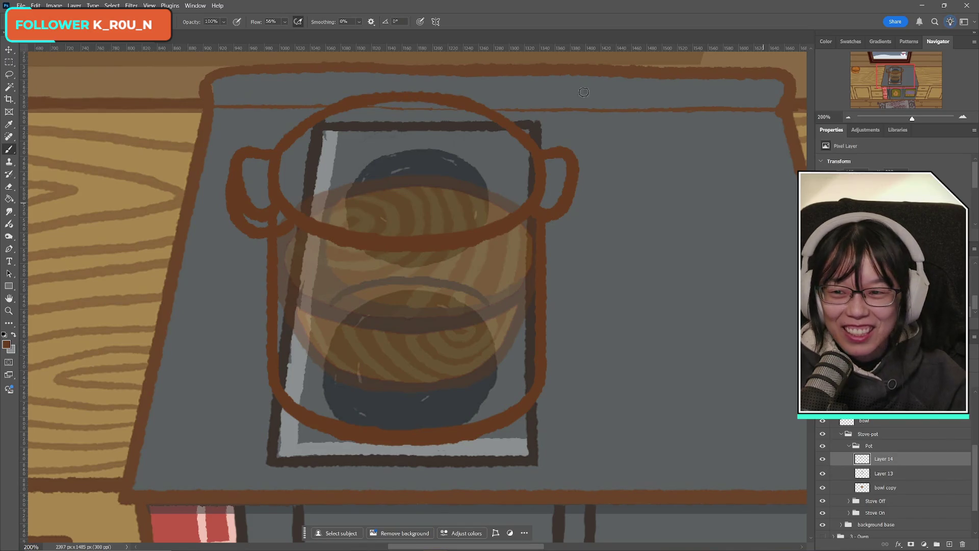
- Copy the left handle to a new layer, flip it horizontally and move it right
{"action": "key", "text": "m"}
{"action": "mouse_move", "coordinate": [179, 120]}
{"action": "left_mouse_down"}
{"action": "mouse_move", "coordinate": [259, 158]}
{"action": "mouse_move", "coordinate": [349, 318]}
{"action": "left_mouse_up"}
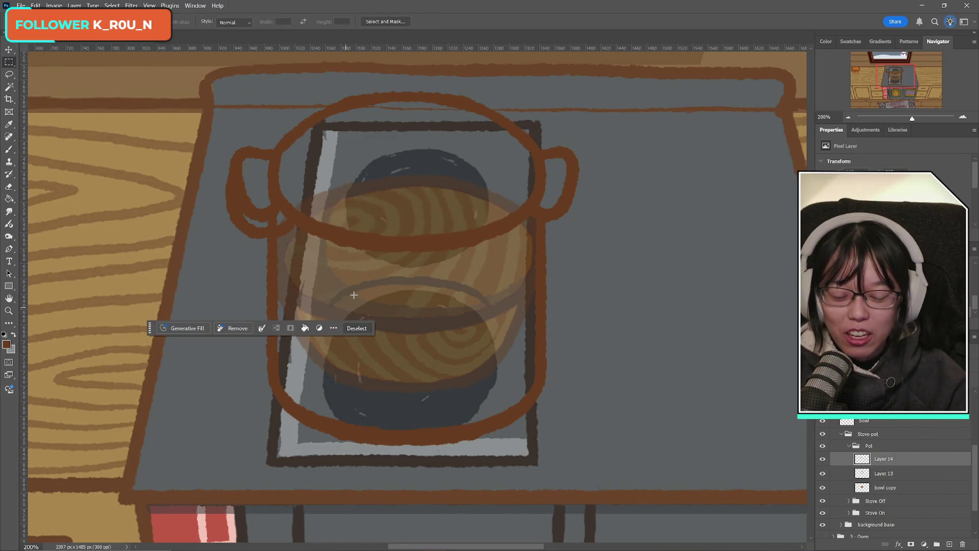
{"action": "key", "text": "ctrl+j"}
{"action": "key", "text": "ctrl+t"}
{"action": "right_click", "coordinate": [259, 195]}
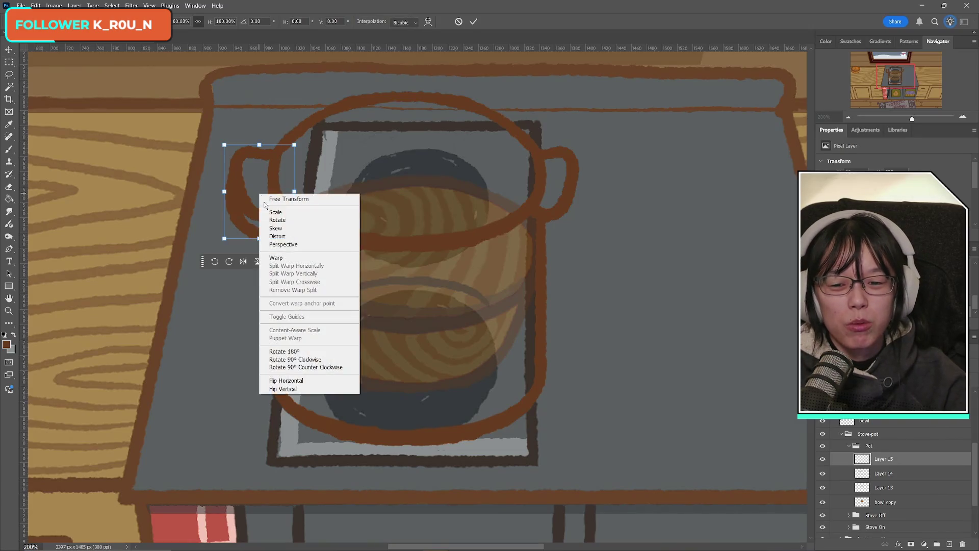
{"action": "left_click", "coordinate": [278, 382]}
{"action": "mouse_move", "coordinate": [268, 205]}
{"action": "left_mouse_down"}
{"action": "mouse_move", "coordinate": [569, 205]}
{"action": "mouse_move", "coordinate": [559, 203]}
{"action": "left_mouse_up"}
{"action": "left_click", "coordinate": [472, 23]}
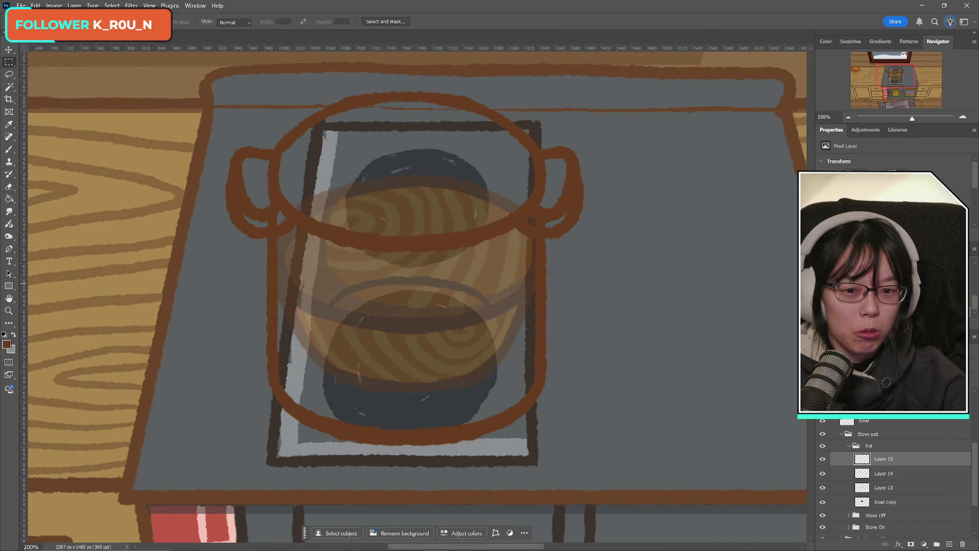
- Check the new handle by toggling Layer 14 and selecting around the pot's right side
{"action": "left_click", "coordinate": [893, 475]}
{"action": "left_click", "coordinate": [821, 473]}
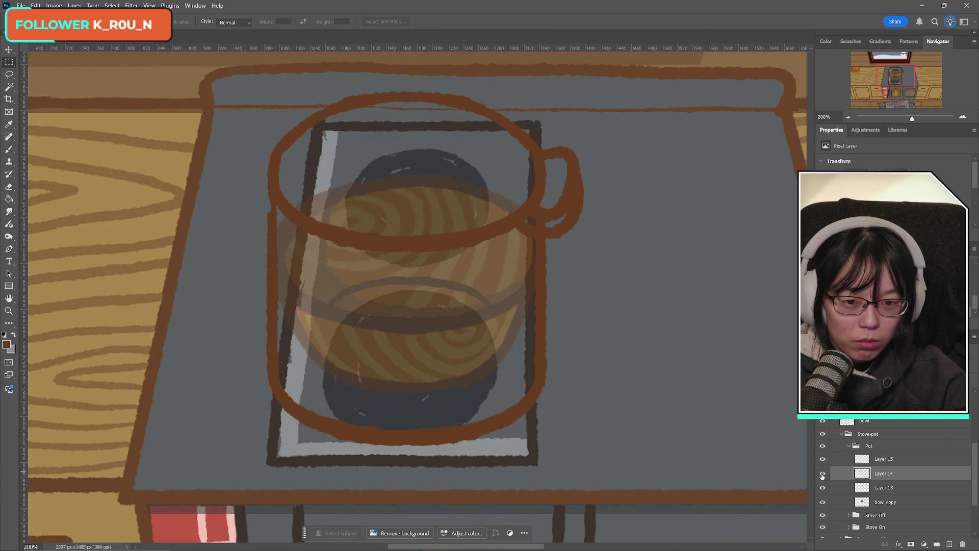
{"action": "left_click", "coordinate": [822, 473]}
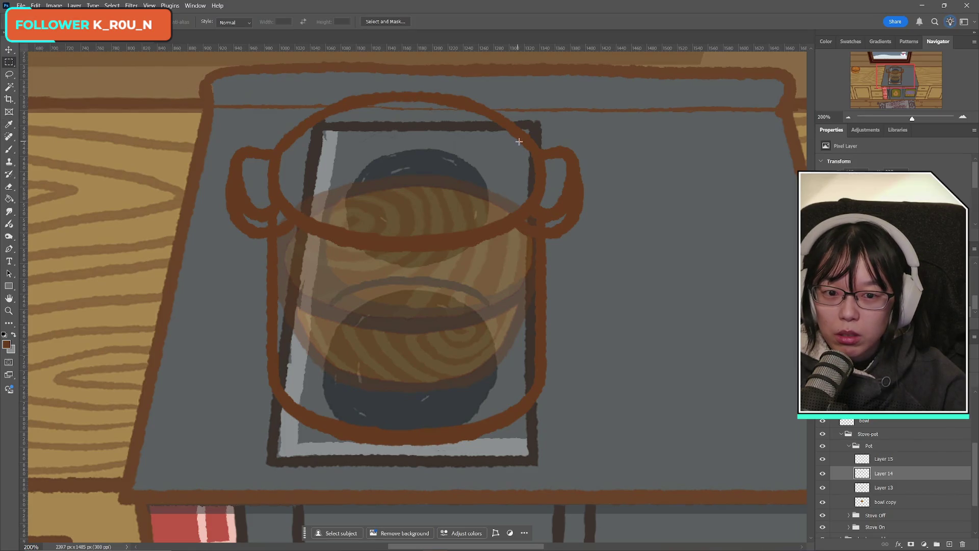
{"action": "mouse_move", "coordinate": [472, 113]}
{"action": "left_mouse_down"}
{"action": "mouse_move", "coordinate": [583, 234]}
{"action": "mouse_move", "coordinate": [586, 300]}
{"action": "left_mouse_up"}
{"action": "left_click", "coordinate": [667, 262]}
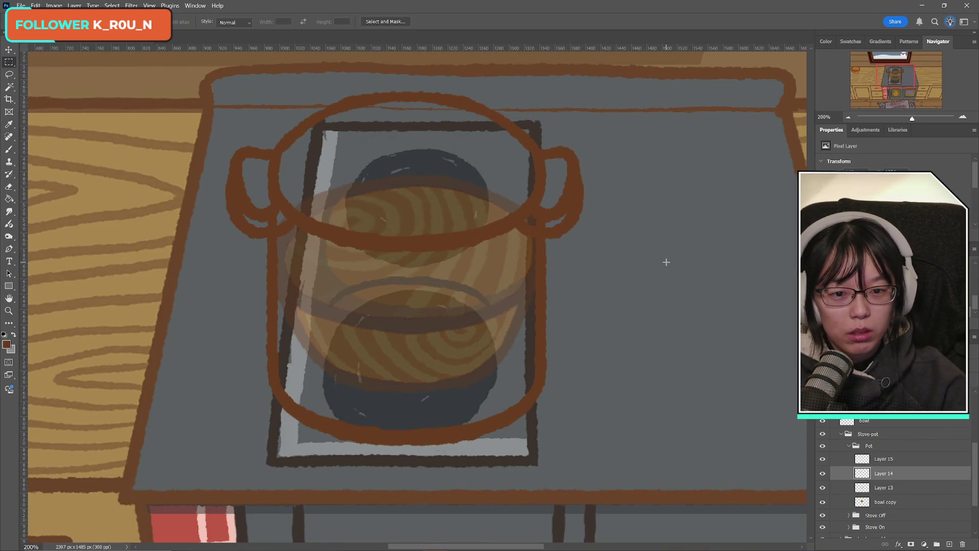
- Reposition the right handle on Layer 15, then hide Layer 15 to compare
{"action": "left_click", "coordinate": [883, 458]}
{"action": "left_click_drag", "start_coordinate": [472, 114], "coordinate": [640, 295]}
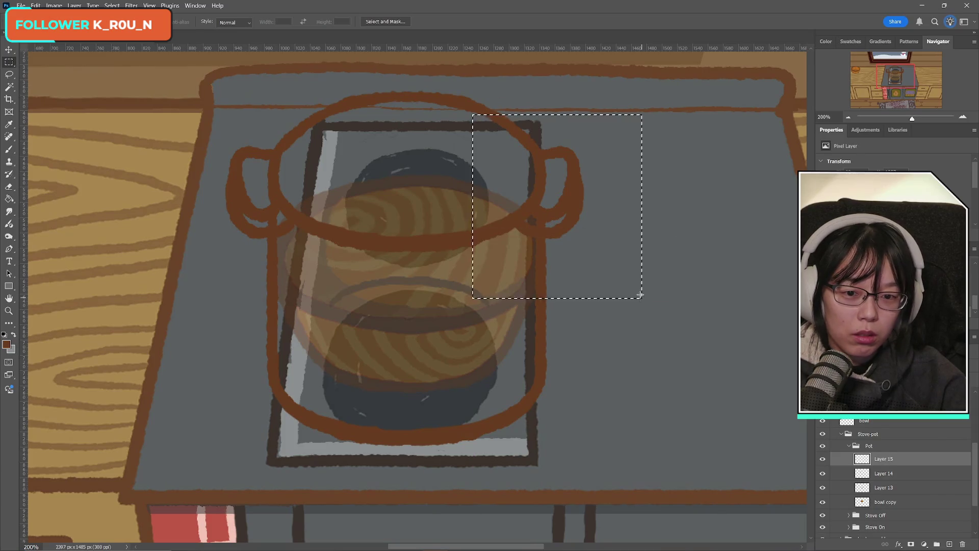
{"action": "key", "text": "ctrl+t"}
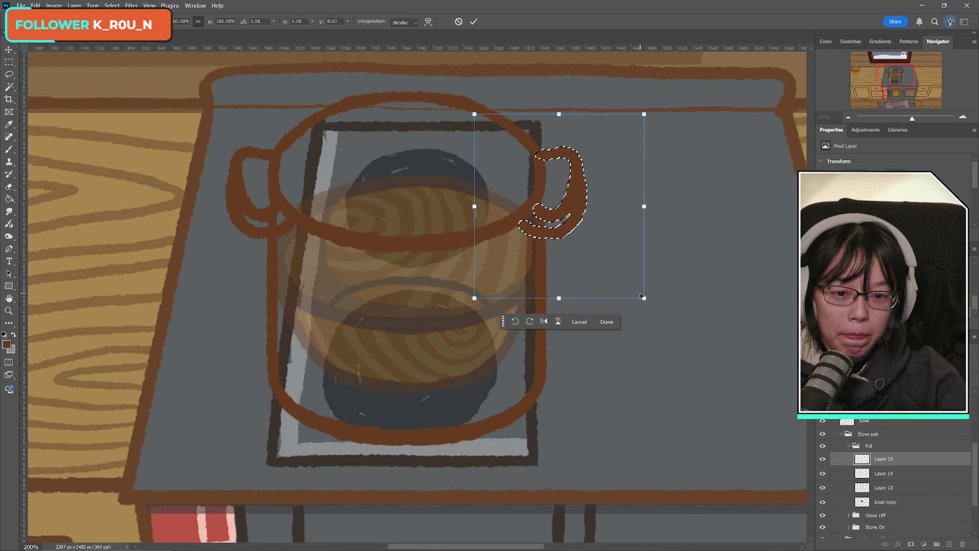
{"action": "left_click", "coordinate": [544, 322]}
{"action": "left_click", "coordinate": [607, 321]}
{"action": "left_click", "coordinate": [470, 184]}
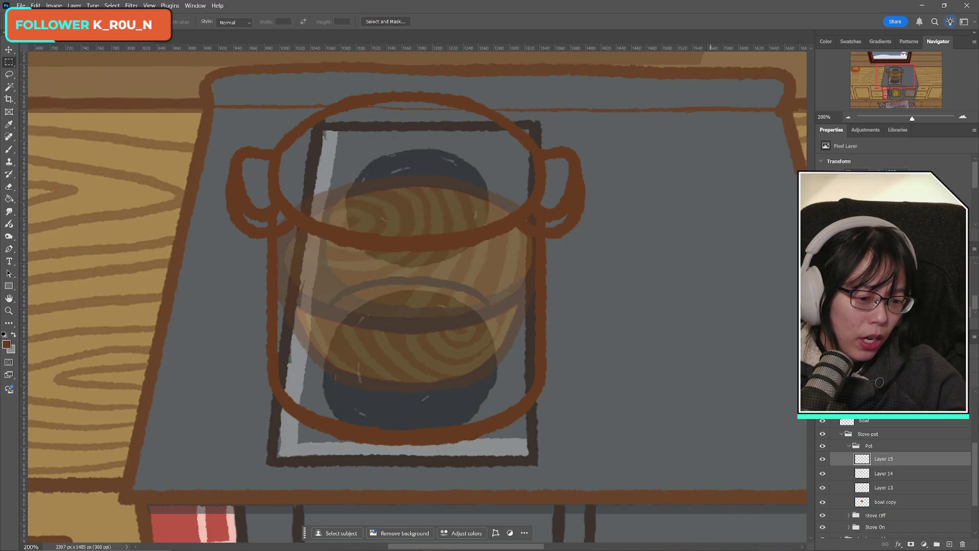
{"action": "mouse_move", "coordinate": [459, 548]}
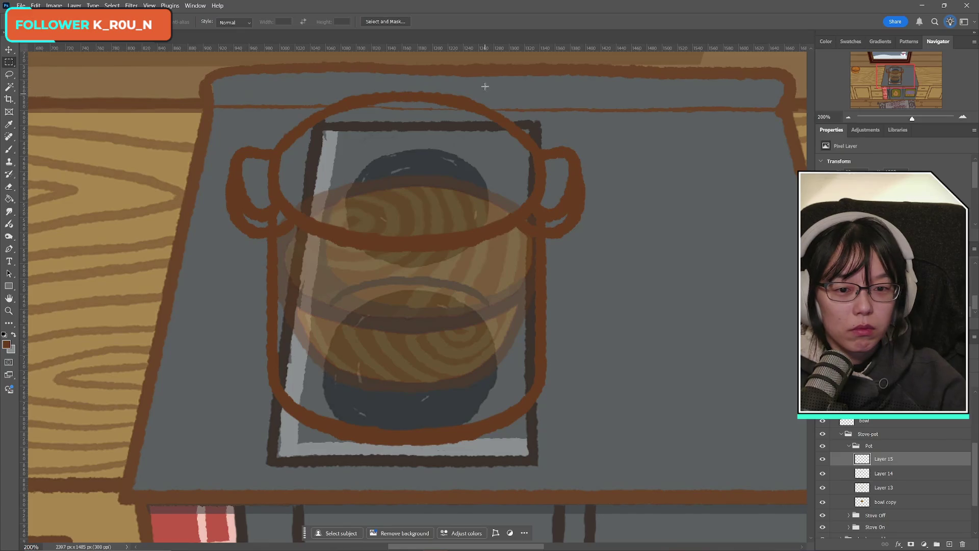
{"action": "left_click", "coordinate": [823, 458]}
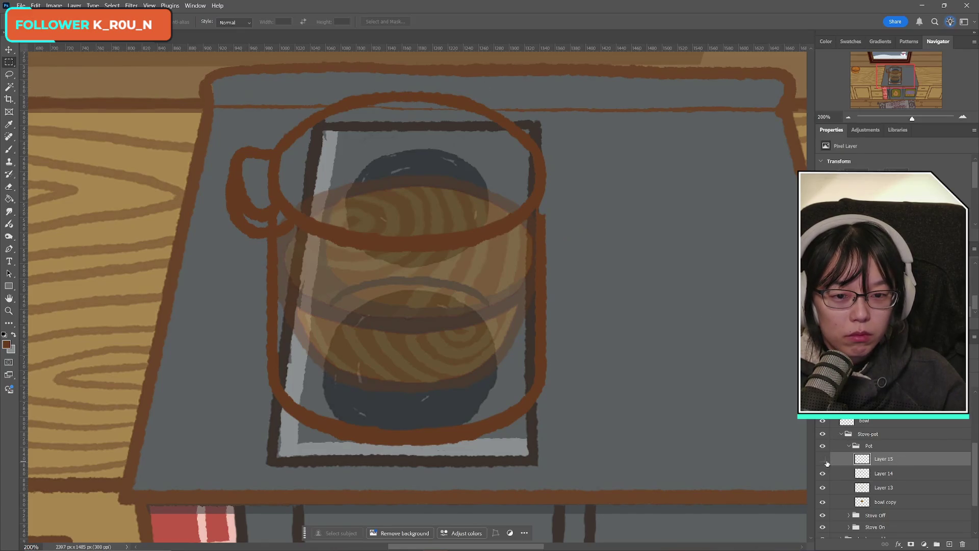
- Merge the copied right handle, Layer 15, down into Layer 14
{"action": "left_click", "coordinate": [822, 458]}
{"action": "left_click", "coordinate": [823, 473]}
{"action": "left_click", "coordinate": [823, 473]}
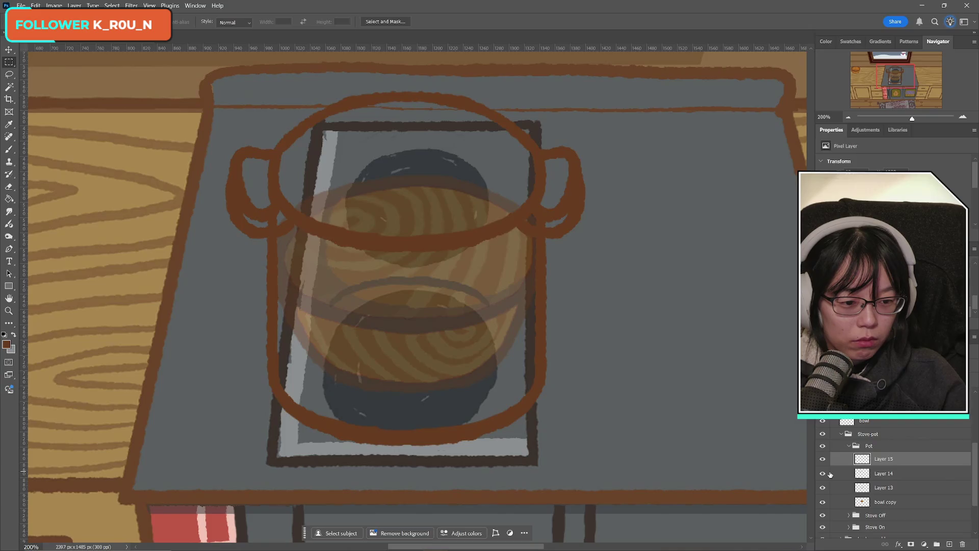
{"action": "key", "text": "ctrl+e"}
- Select Layer 13 and compare the pot outline with and without the handles layer
{"action": "left_click", "coordinate": [823, 474]}
{"action": "left_click", "coordinate": [823, 473]}
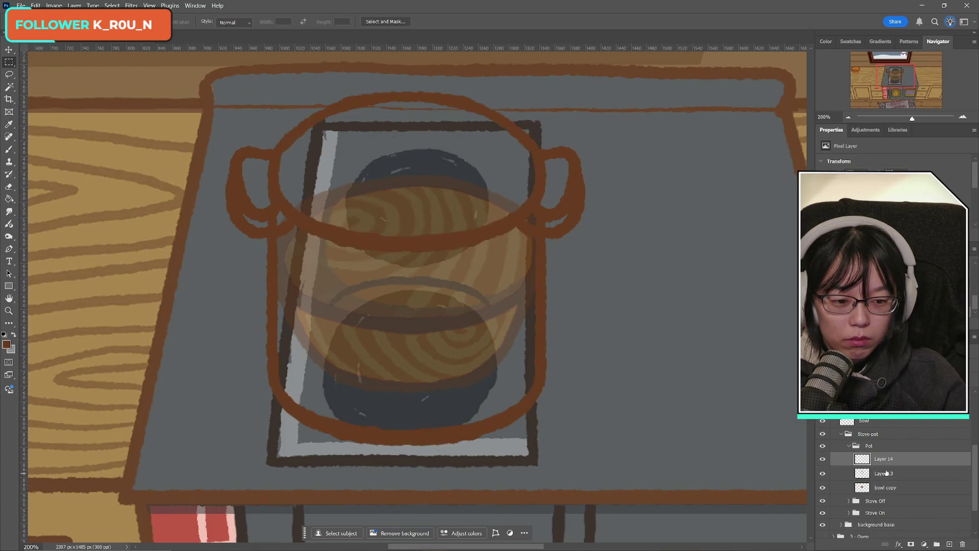
{"action": "left_click", "coordinate": [887, 473]}
{"action": "left_click", "coordinate": [8, 187]}
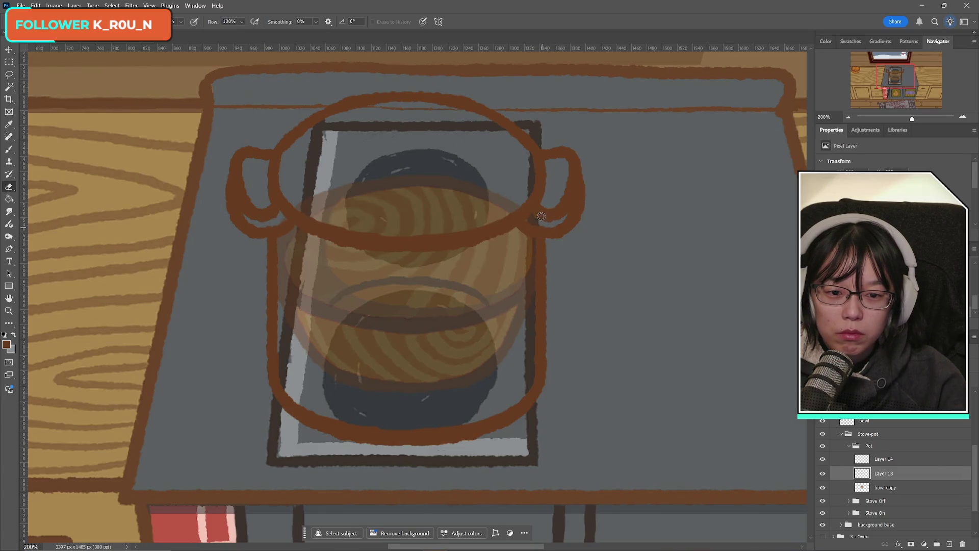
{"action": "left_click", "coordinate": [822, 459]}
{"action": "left_click", "coordinate": [823, 459]}
{"action": "left_click", "coordinate": [824, 459]}
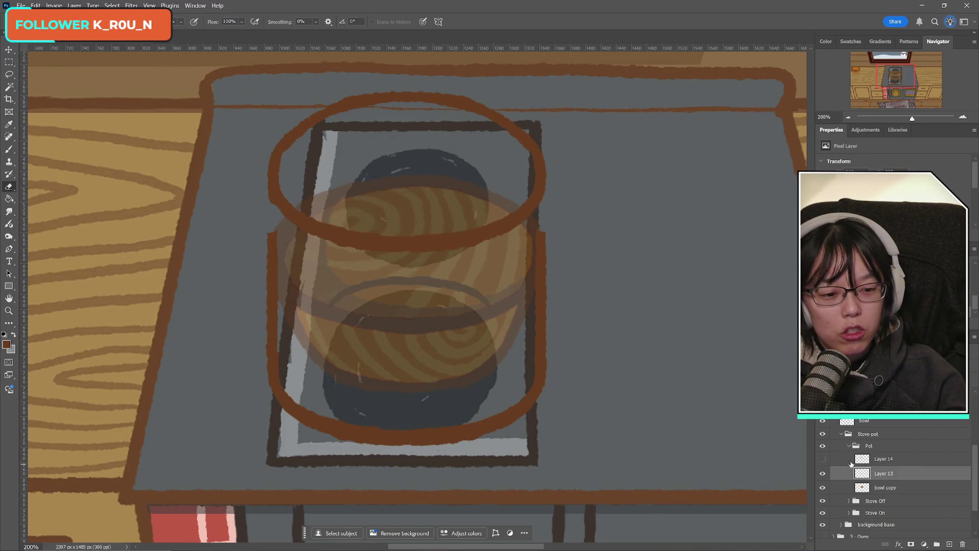
{"action": "left_click", "coordinate": [823, 459]}
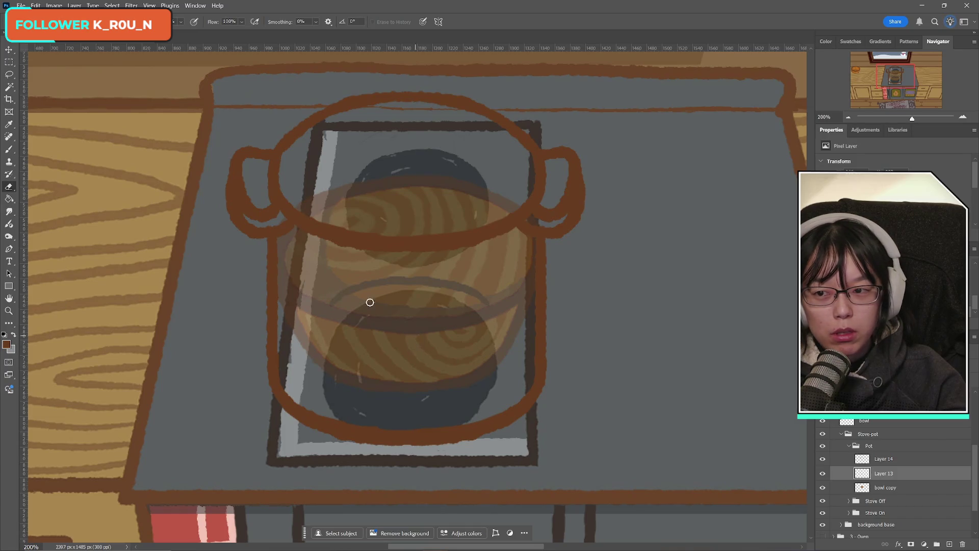
{"action": "left_click", "coordinate": [12, 62]}
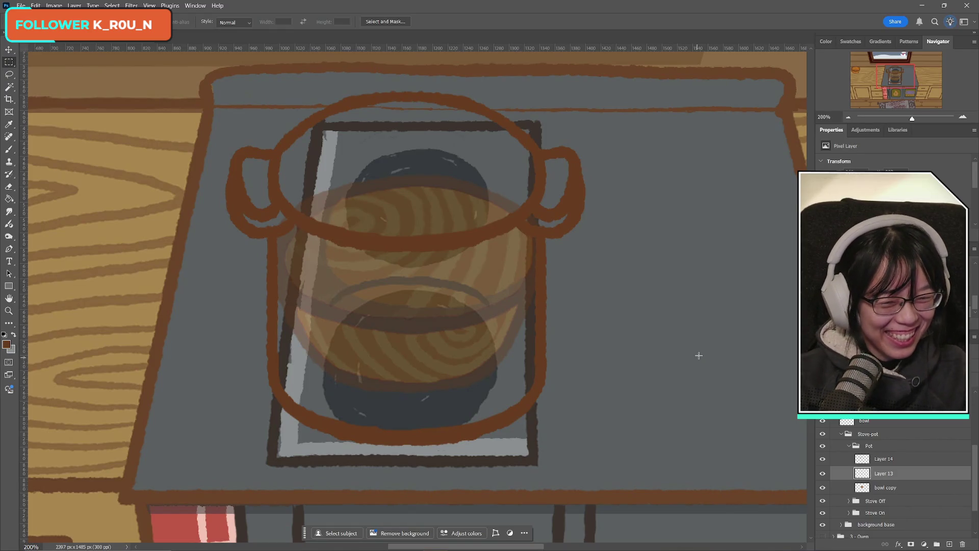
- Merge the handles layer into Layer 13 and start renaming it
{"action": "left_click", "coordinate": [822, 459]}
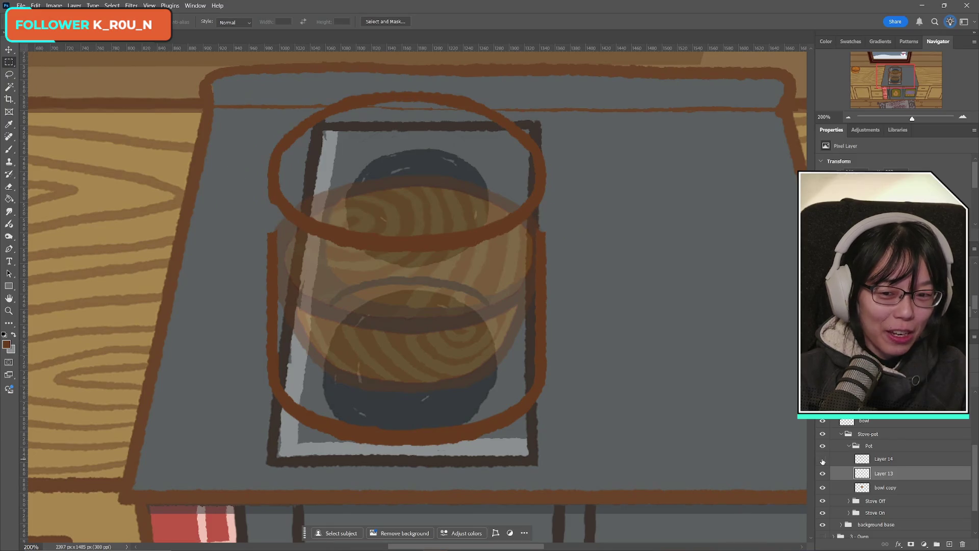
{"action": "left_click", "coordinate": [822, 459]}
{"action": "key", "text": "ctrl+e"}
{"action": "double_click", "coordinate": [885, 459]}
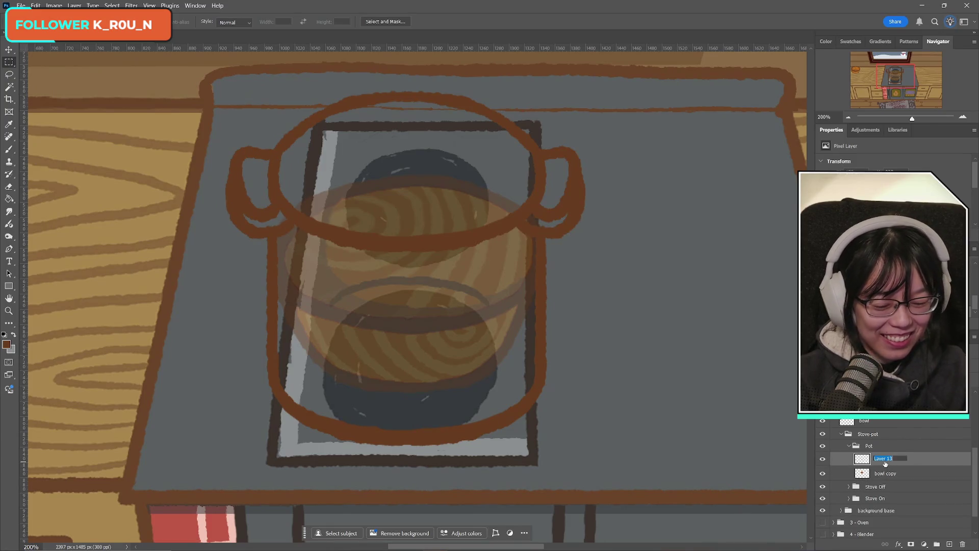
- Name the merged layer 'pot' and move the pot up slightly
{"action": "type", "text": "pot"}
{"action": "key", "text": "Return"}
{"action": "key", "text": "ctrl+t"}
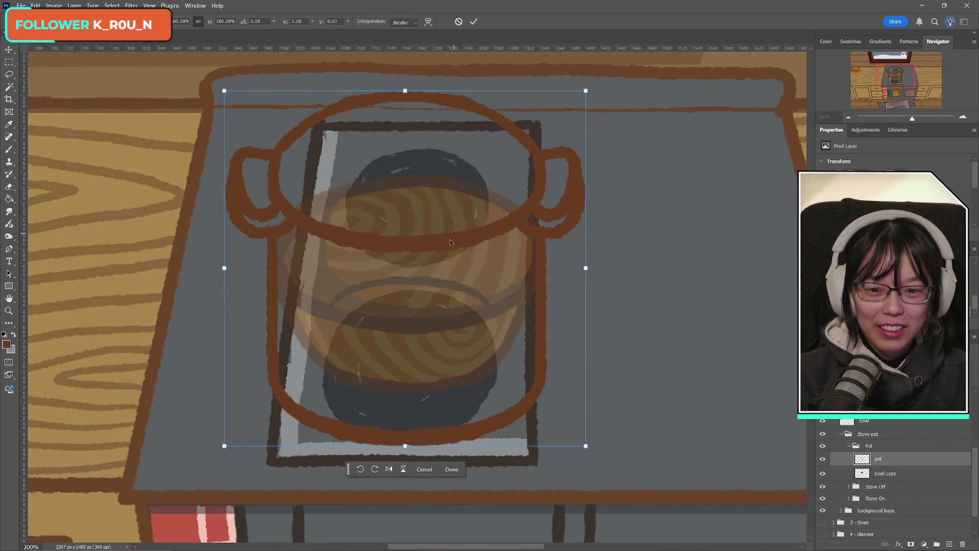
{"action": "left_click_drag", "start_coordinate": [478, 343], "coordinate": [477, 312]}
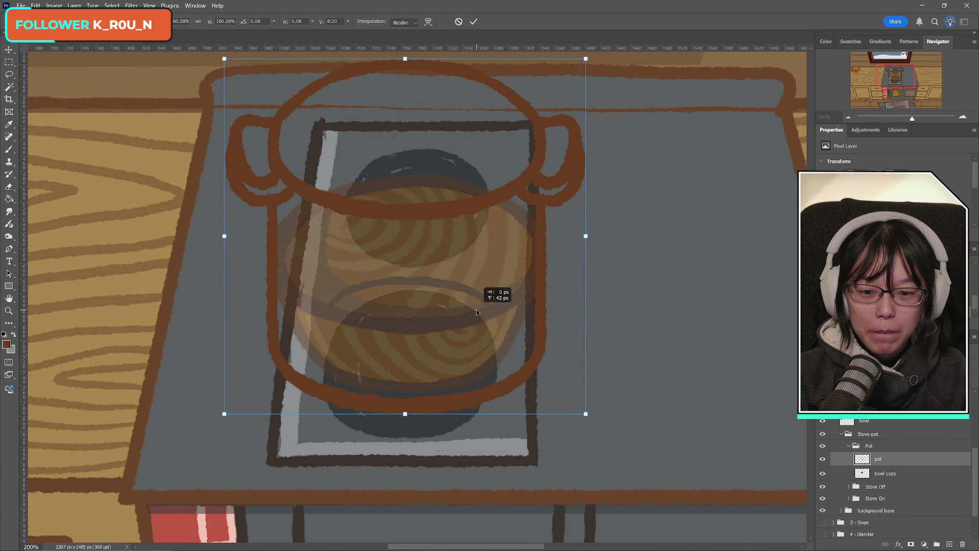
{"action": "left_click", "coordinate": [474, 21]}
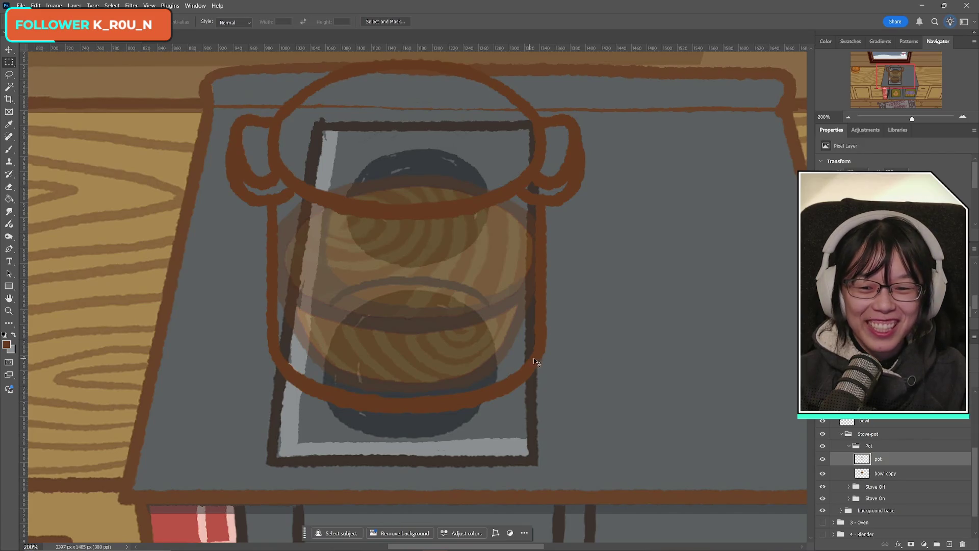
{"action": "key", "text": "ctrl+t"}
{"action": "key", "text": "Right"}
{"action": "key", "text": "Right"}
{"action": "key", "text": "Right"}
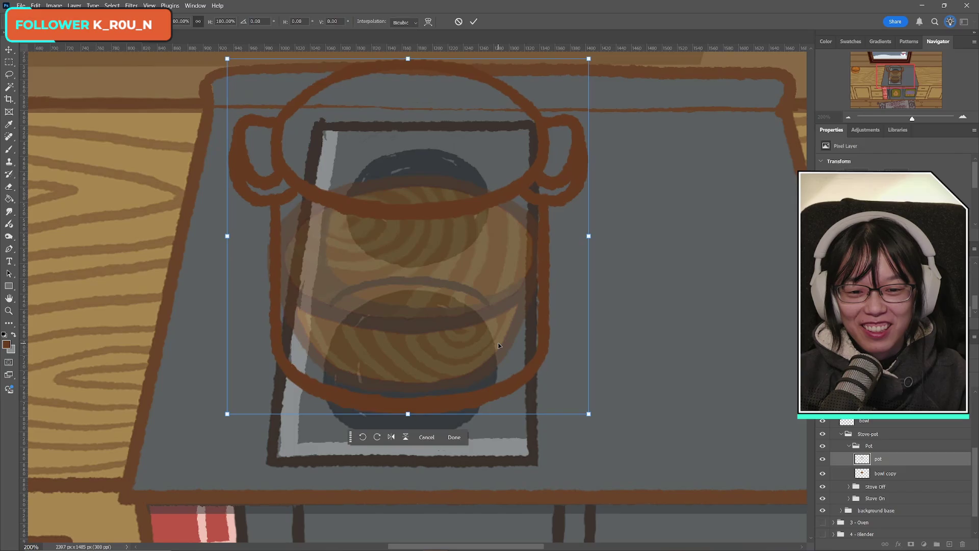
{"action": "key", "text": "Left"}
{"action": "key", "text": "Left"}
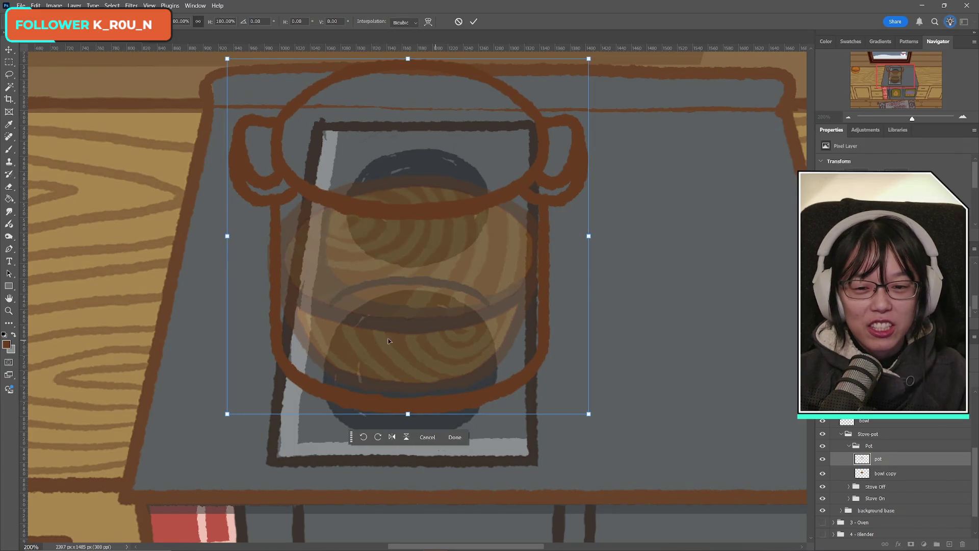
{"action": "left_click", "coordinate": [474, 22]}
- Add a vertical guide at the pot's centre and align the pot to it
{"action": "key", "text": "m"}
{"action": "left_click_drag", "start_coordinate": [24, 331], "coordinate": [406, 336]}
{"action": "mouse_move", "coordinate": [23, 277]}
{"action": "left_mouse_down"}
{"action": "mouse_move", "coordinate": [353, 313]}
{"action": "mouse_move", "coordinate": [415, 307]}
{"action": "left_mouse_up"}
{"action": "key", "text": "ctrl+semicolon"}
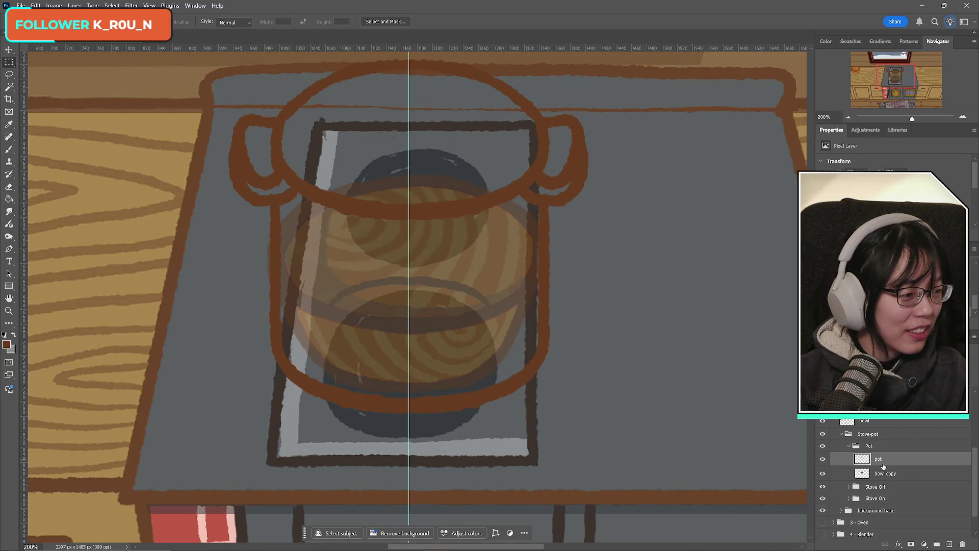
{"action": "key", "text": "ctrl+t"}
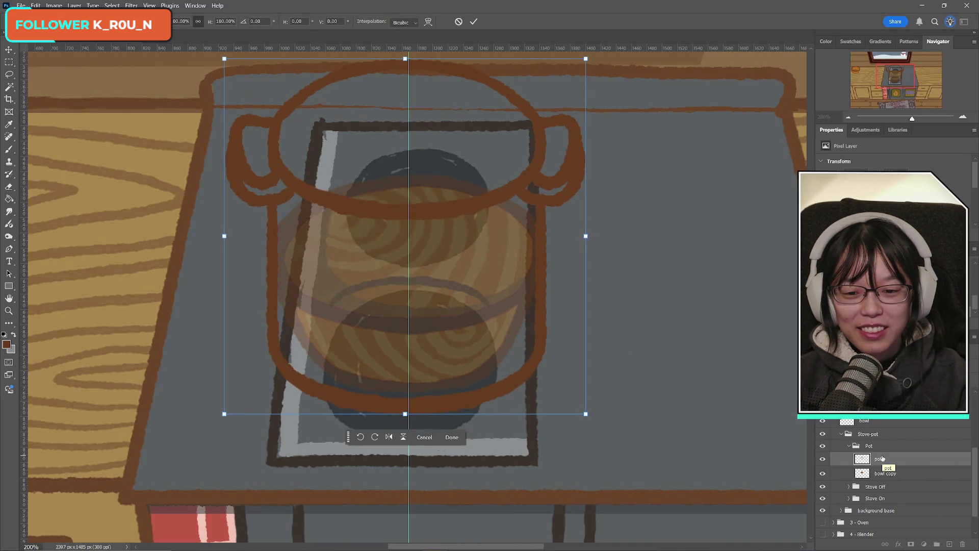
{"action": "left_click", "coordinate": [474, 22]}
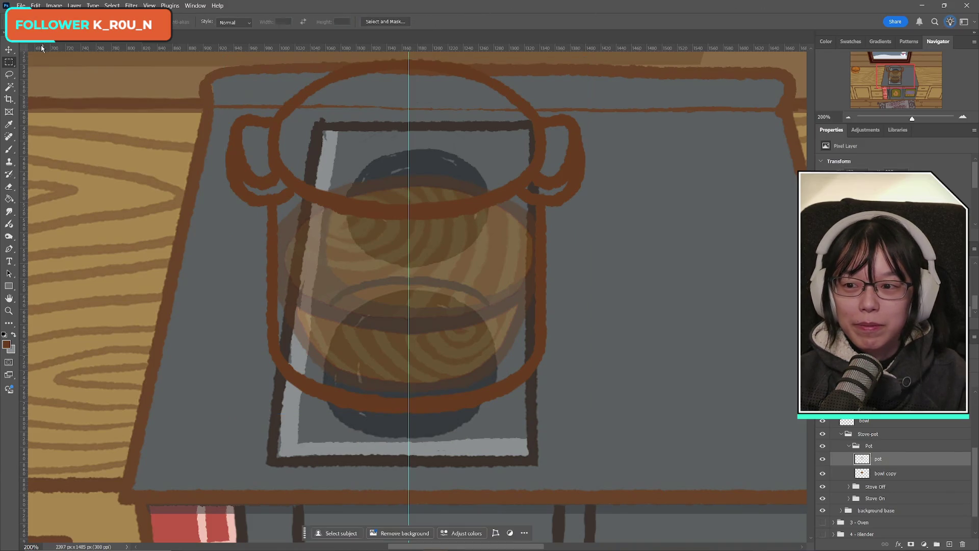
{"action": "left_click_drag", "start_coordinate": [409, 84], "coordinate": [408, 84]}
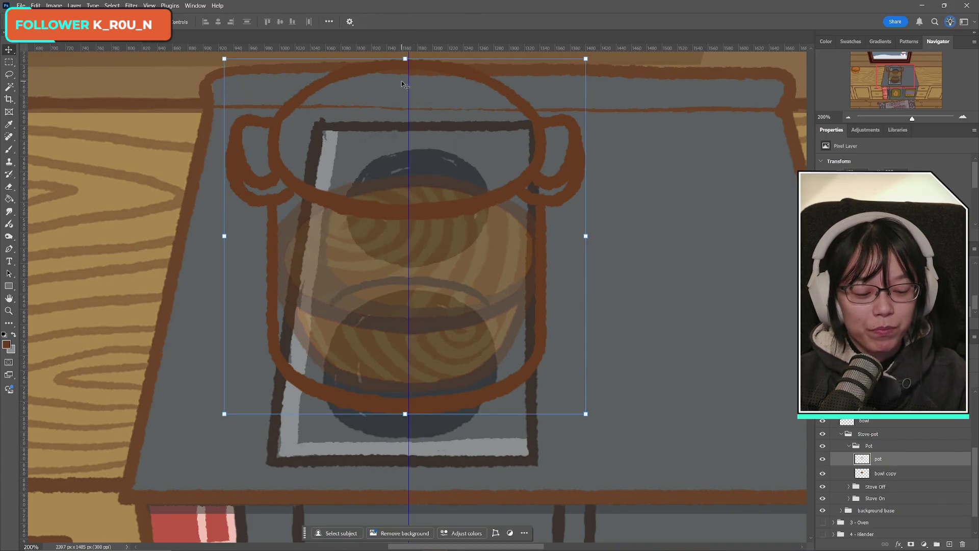
- Delete the leftover 'bowl copy' layer
{"action": "left_click", "coordinate": [4, 63]}
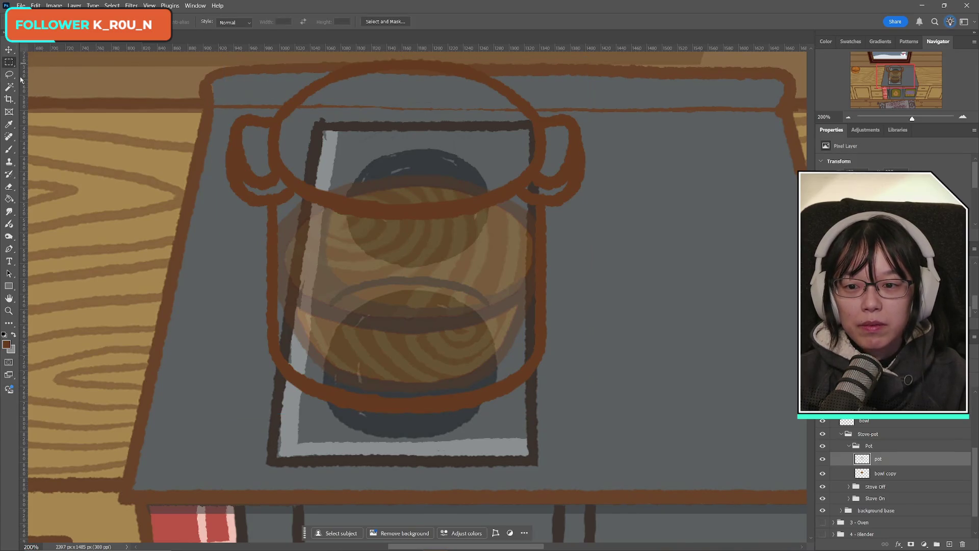
{"action": "scroll", "coordinate": [586, 436], "scroll_direction": "up", "scroll_amount": 1}
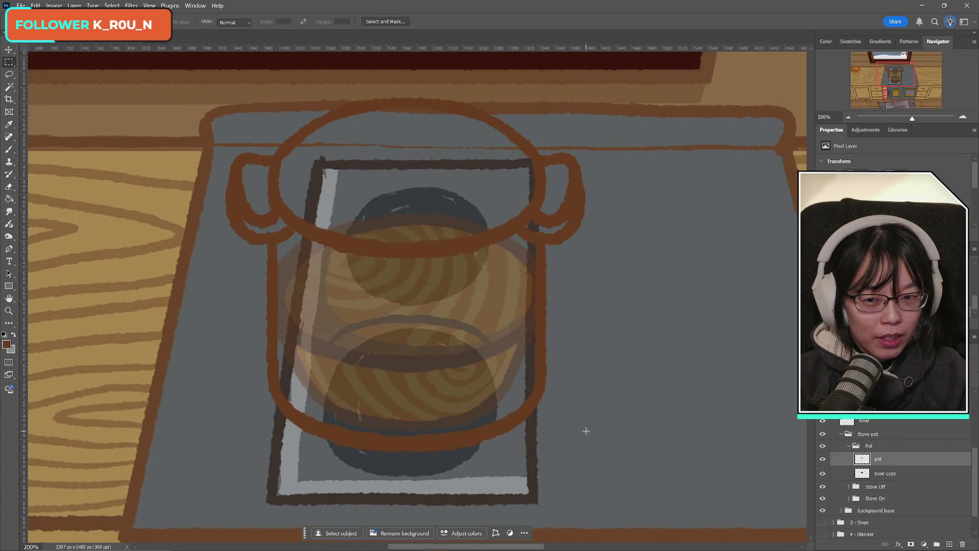
{"action": "scroll", "coordinate": [588, 434], "scroll_direction": "up", "scroll_amount": 1}
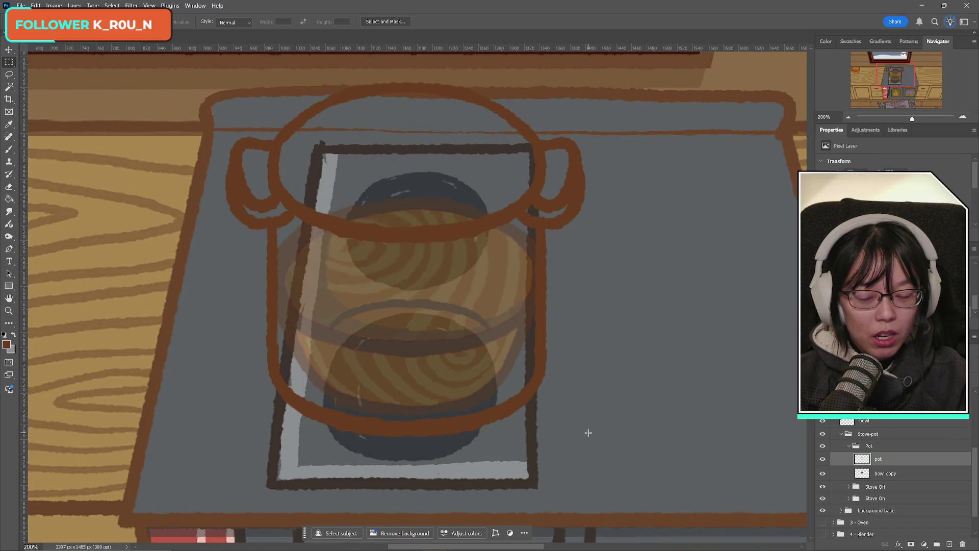
{"action": "left_click", "coordinate": [901, 478]}
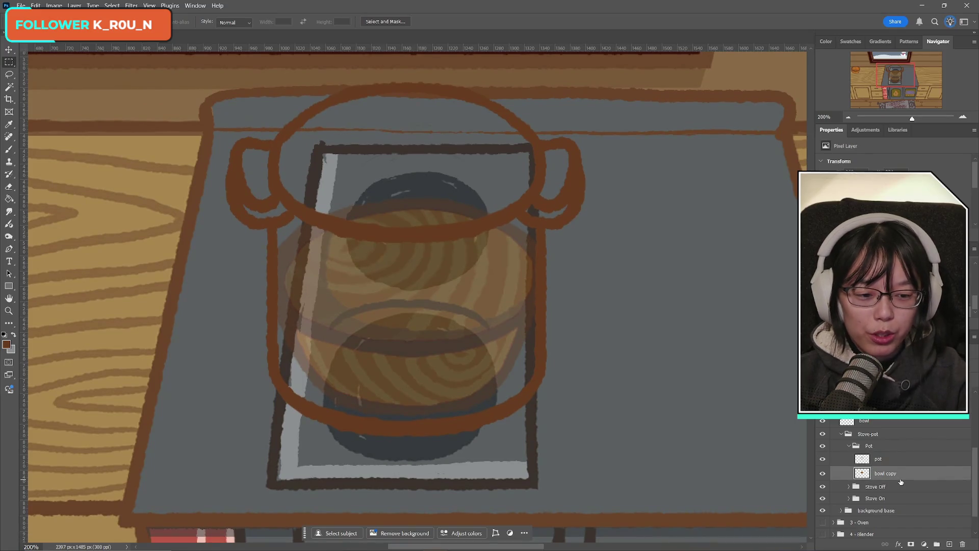
{"action": "key", "text": "Delete"}
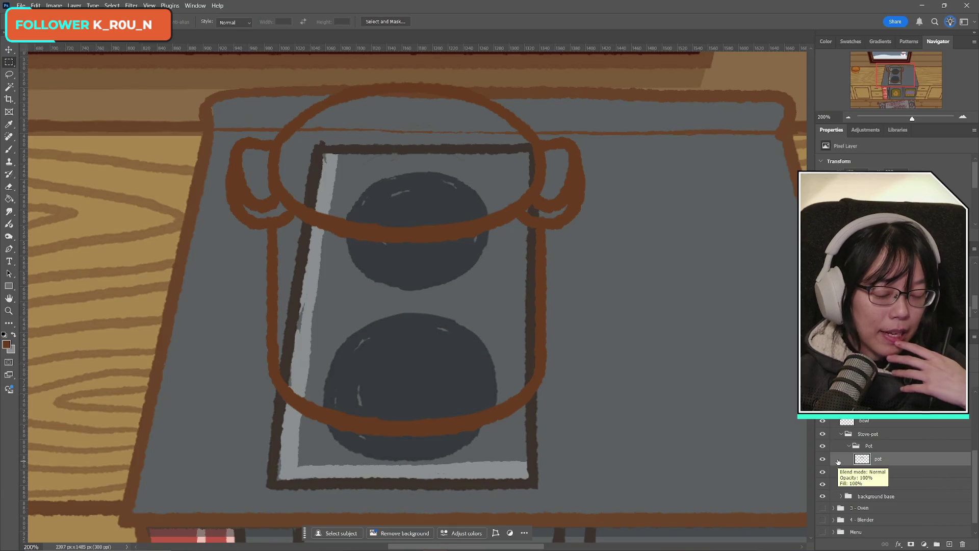
- Compare the pot against the stove, fine-tune its transform, and add an empty layer beneath
{"action": "left_click", "coordinate": [822, 459]}
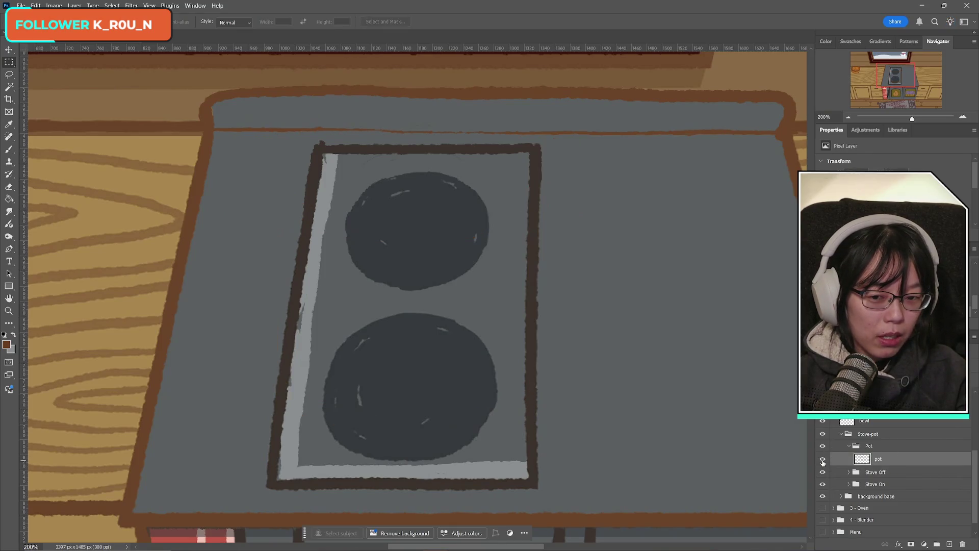
{"action": "left_click", "coordinate": [823, 459]}
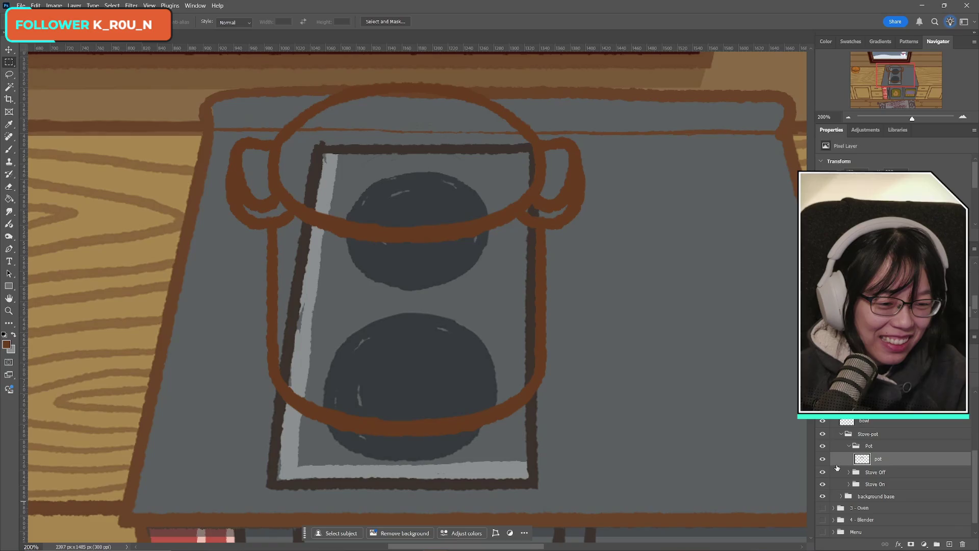
{"action": "left_click", "coordinate": [822, 459]}
{"action": "left_click", "coordinate": [822, 459]}
{"action": "left_click", "coordinate": [822, 459]}
{"action": "left_click", "coordinate": [823, 459]}
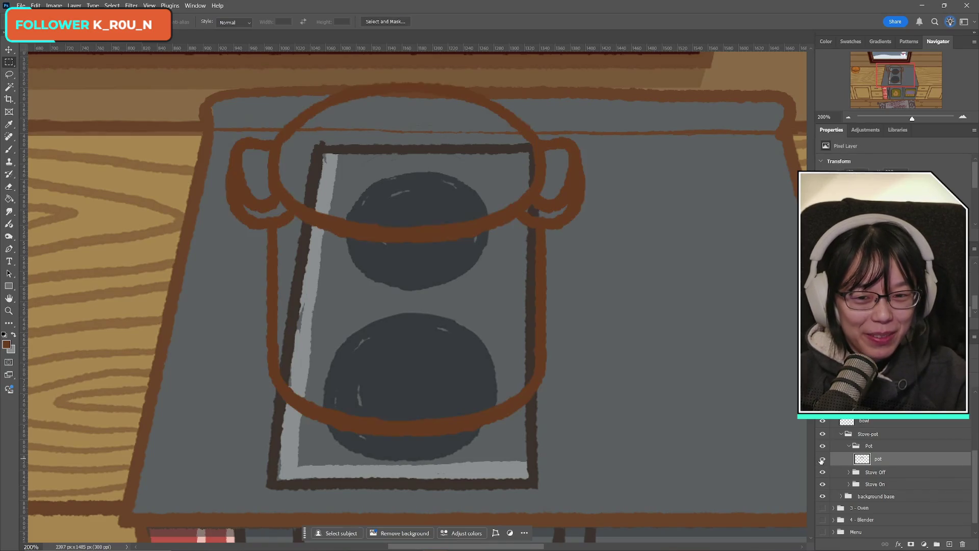
{"action": "key", "text": "ctrl+t"}
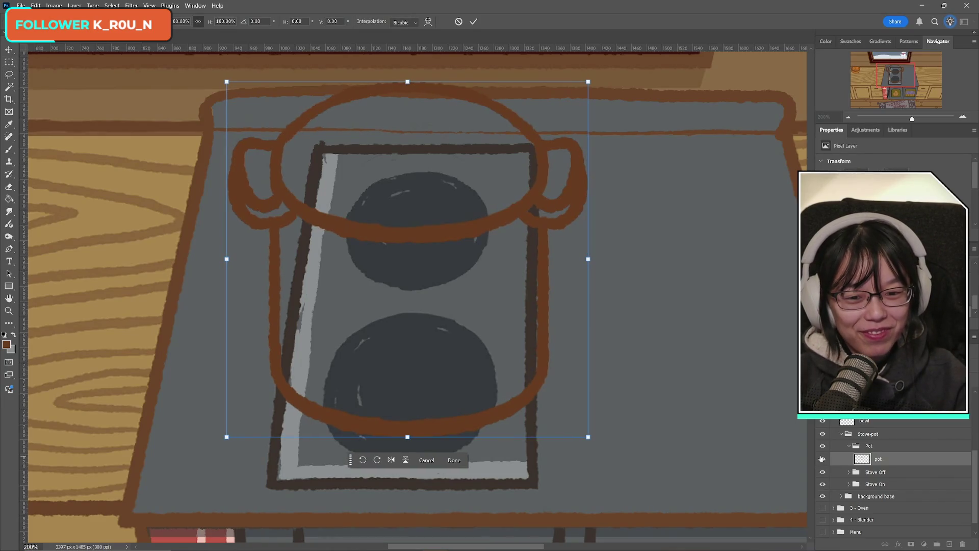
{"action": "left_click", "coordinate": [474, 21]}
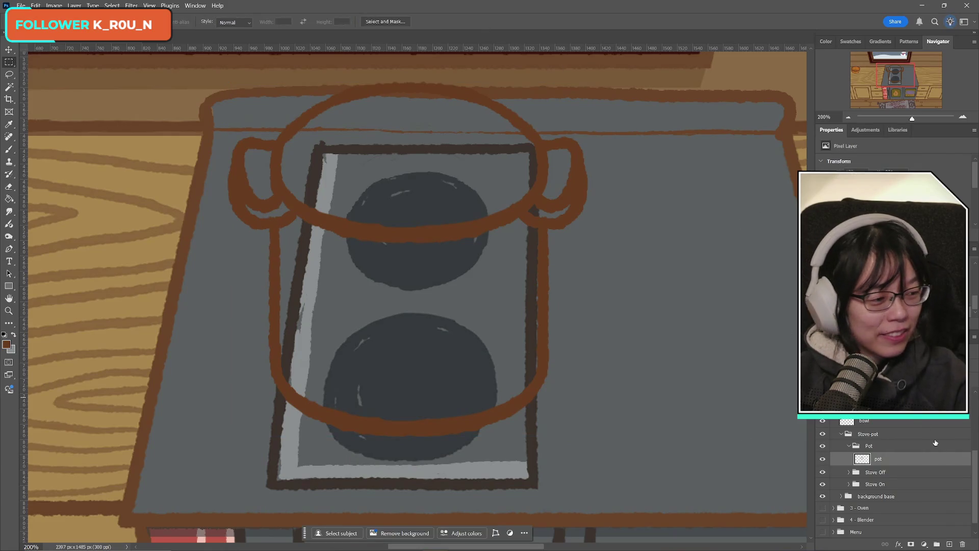
{"action": "key", "text": "ctrl+t"}
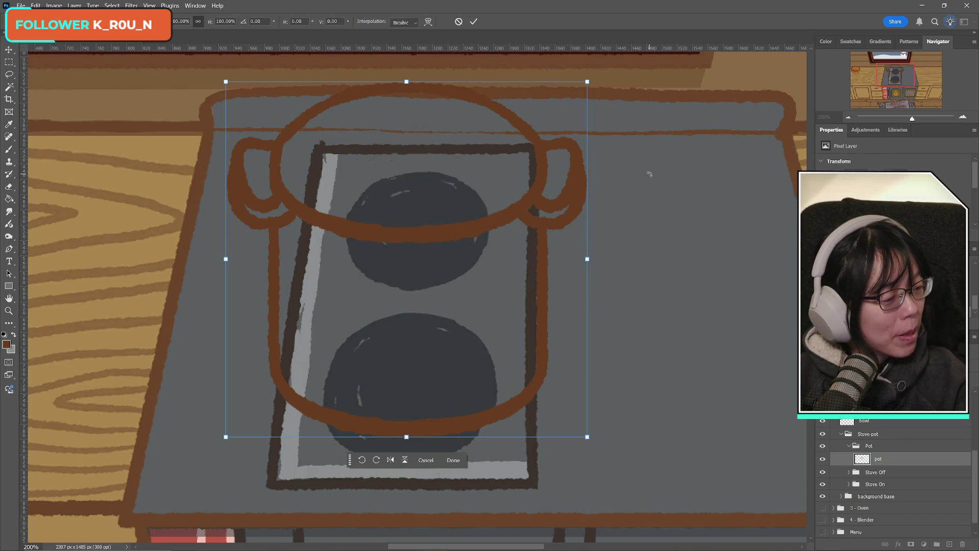
{"action": "left_click", "coordinate": [474, 21]}
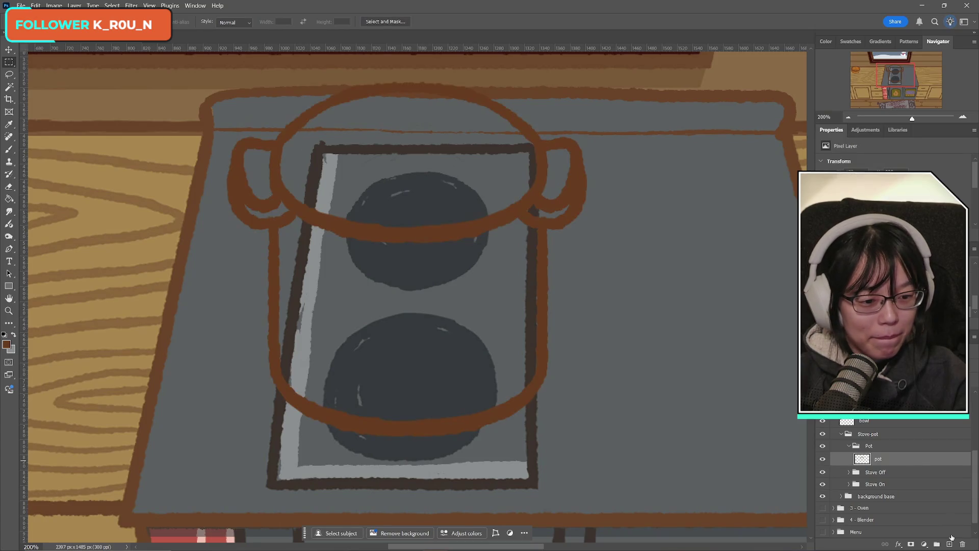
{"action": "left_click", "coordinate": [950, 544], "text": "ctrl"}
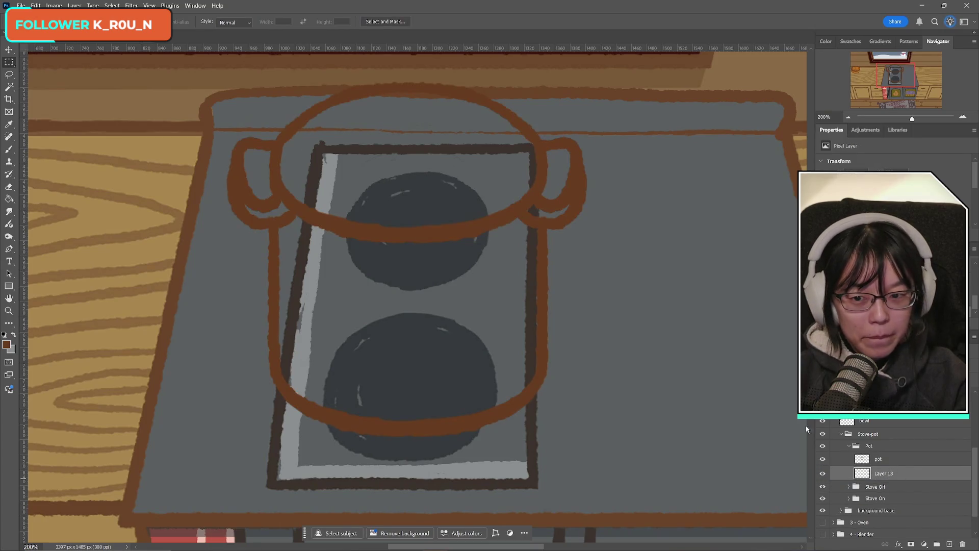
- Sample dark grey from the canvas and brush it inside the left and right handles
{"action": "left_click", "coordinate": [7, 344]}
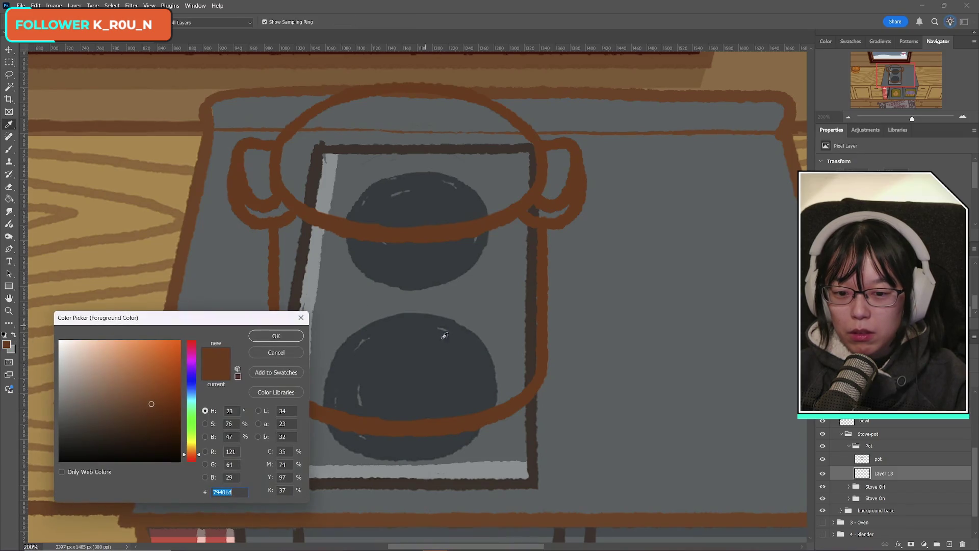
{"action": "left_click", "coordinate": [409, 440]}
{"action": "left_click", "coordinate": [276, 336]}
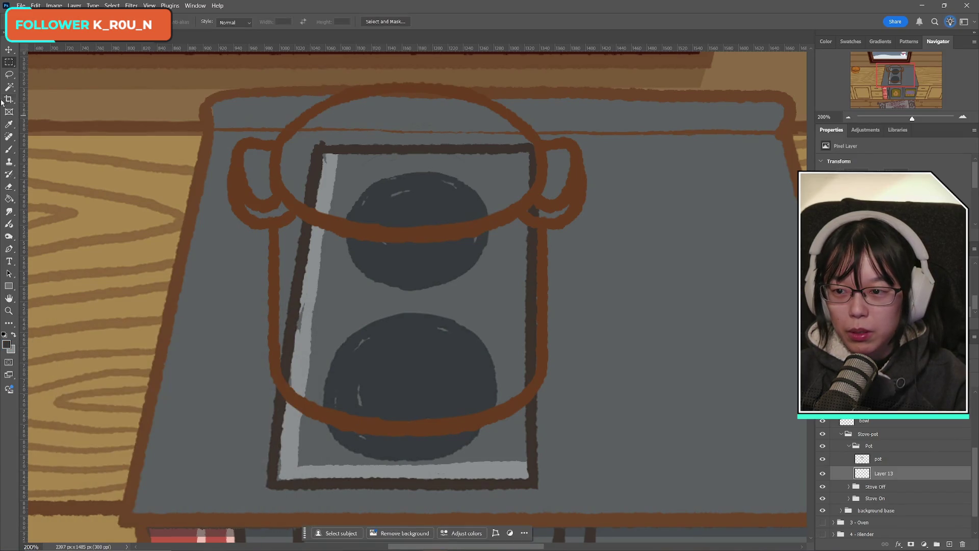
{"action": "left_click", "coordinate": [5, 150]}
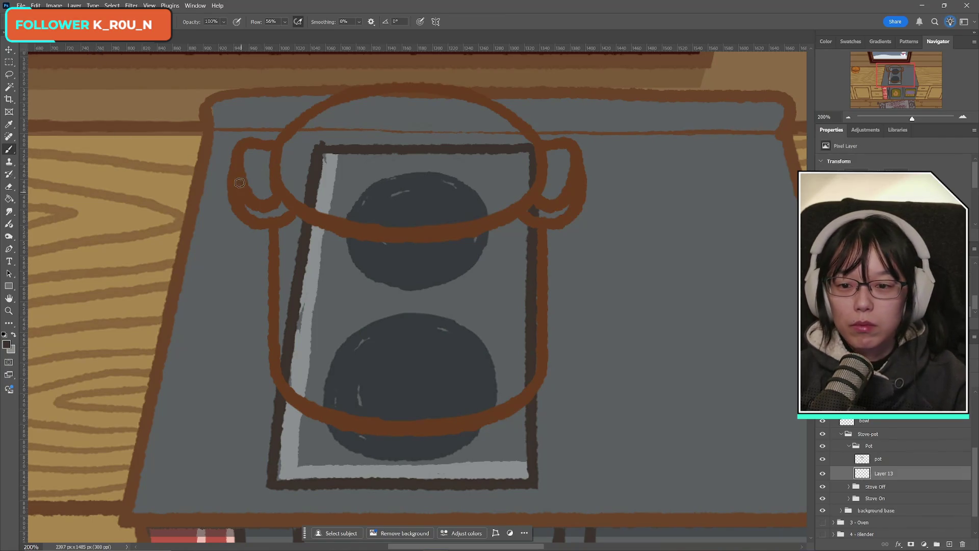
{"action": "mouse_move", "coordinate": [239, 183]}
{"action": "left_mouse_down"}
{"action": "mouse_move", "coordinate": [266, 164]}
{"action": "mouse_move", "coordinate": [253, 161]}
{"action": "mouse_move", "coordinate": [260, 203]}
{"action": "mouse_move", "coordinate": [266, 179]}
{"action": "mouse_move", "coordinate": [277, 204]}
{"action": "mouse_move", "coordinate": [260, 216]}
{"action": "left_mouse_up"}
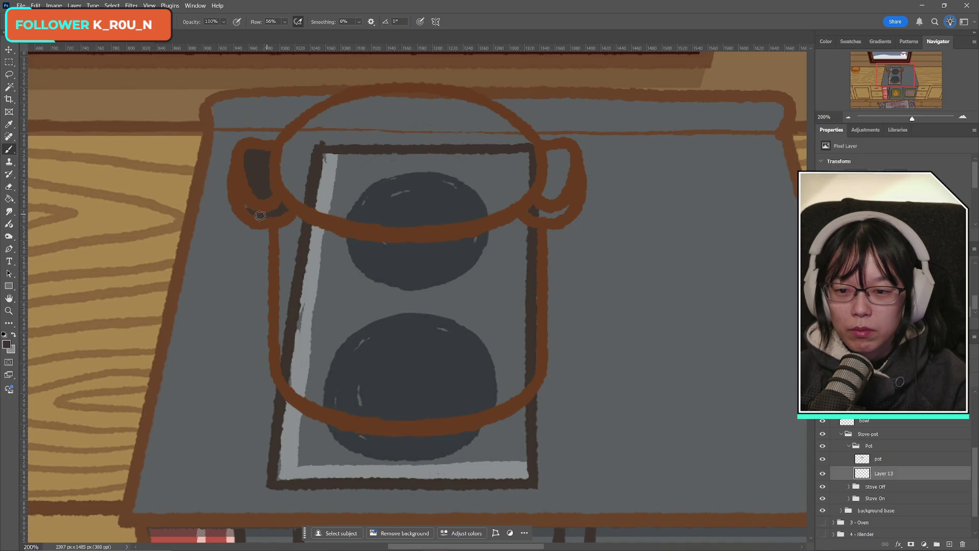
{"action": "mouse_move", "coordinate": [564, 182]}
{"action": "left_mouse_down"}
{"action": "mouse_move", "coordinate": [549, 196]}
{"action": "mouse_move", "coordinate": [566, 165]}
{"action": "mouse_move", "coordinate": [536, 209]}
{"action": "mouse_move", "coordinate": [552, 214]}
{"action": "left_mouse_up"}
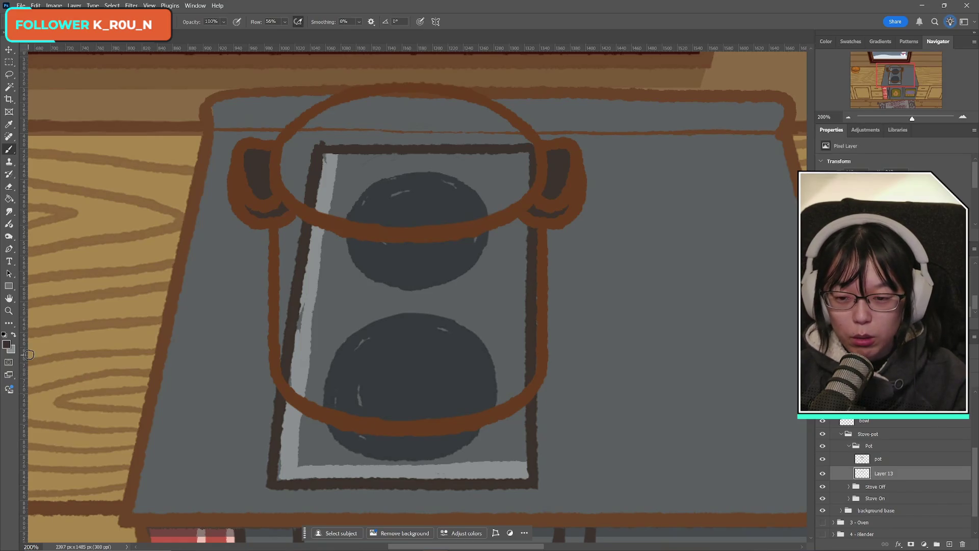
- Swap colours and pick a muted dark blue-grey in the foreground Color Picker
{"action": "left_click", "coordinate": [13, 337]}
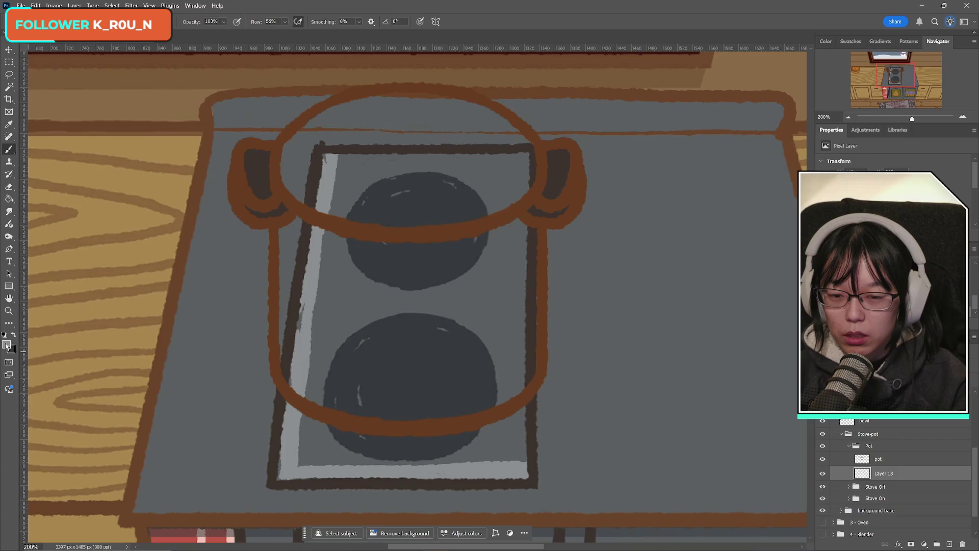
{"action": "left_click", "coordinate": [7, 346]}
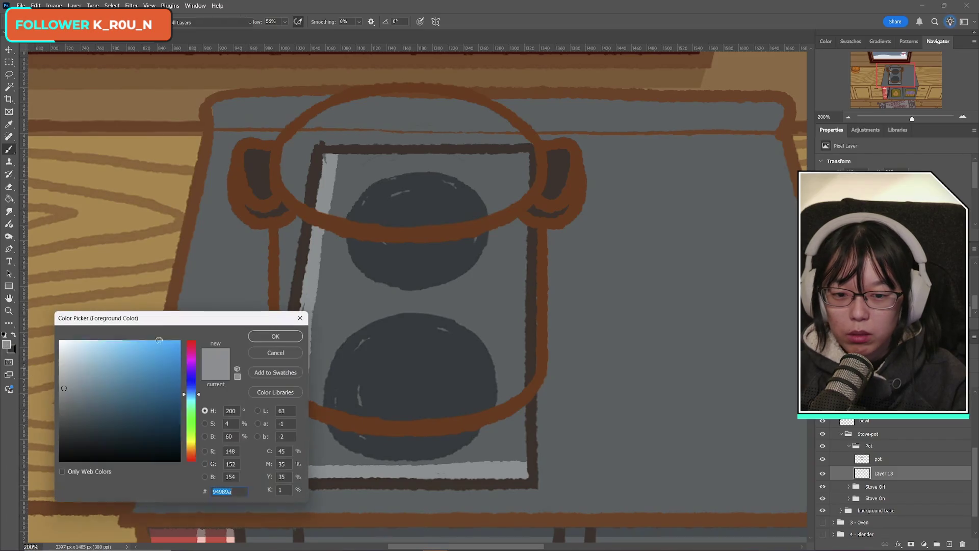
{"action": "left_click_drag", "start_coordinate": [85, 394], "coordinate": [97, 414]}
{"action": "left_click", "coordinate": [93, 401]}
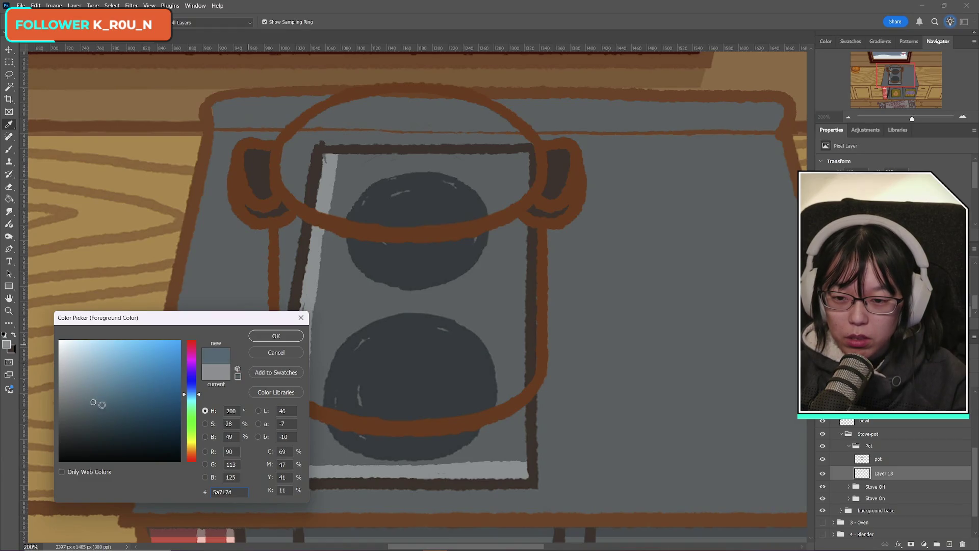
{"action": "left_click", "coordinate": [113, 422]}
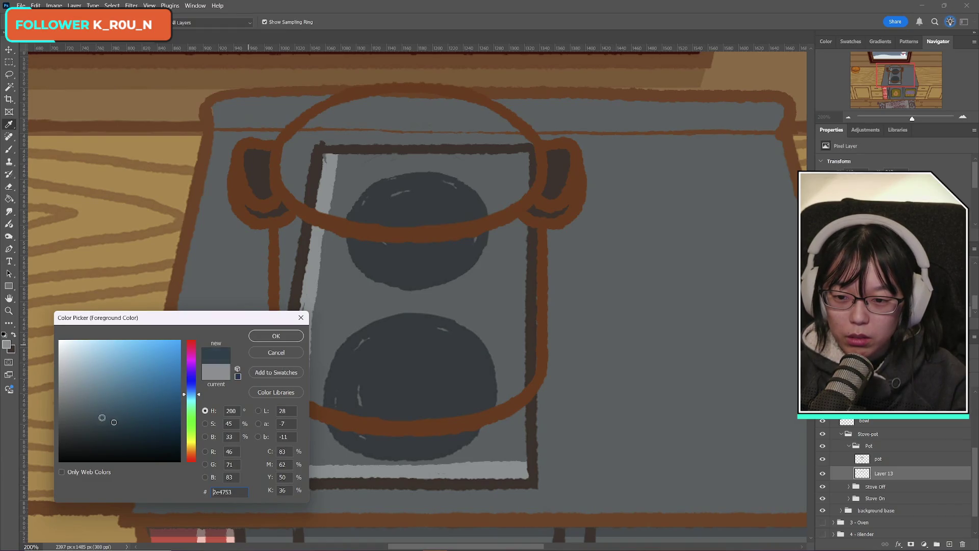
{"action": "left_click", "coordinate": [102, 418]}
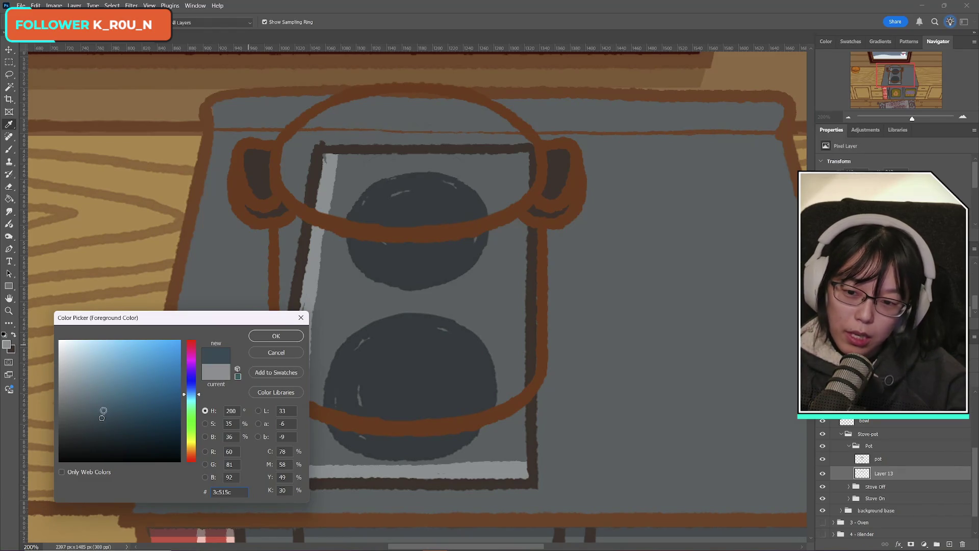
{"action": "left_click", "coordinate": [110, 415]}
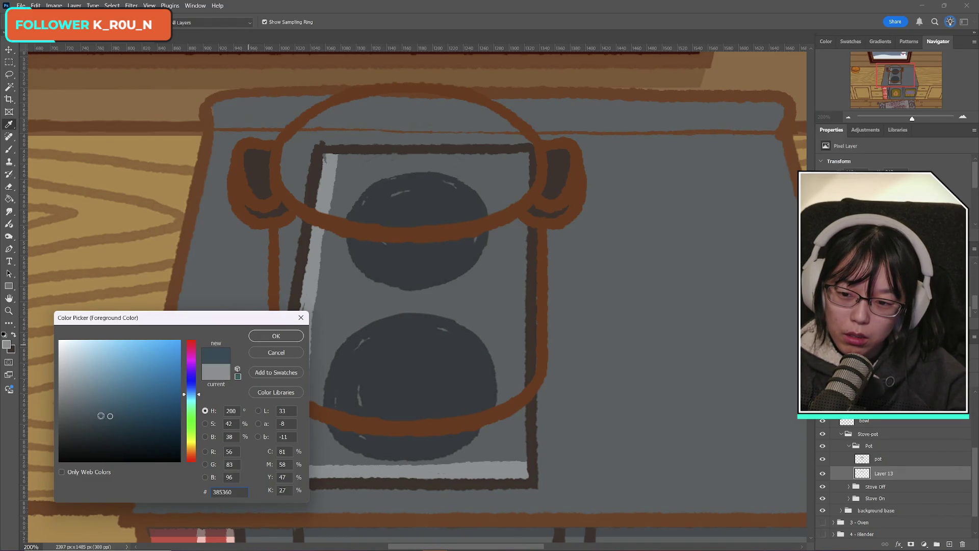
{"action": "left_click_drag", "start_coordinate": [196, 390], "coordinate": [197, 391]}
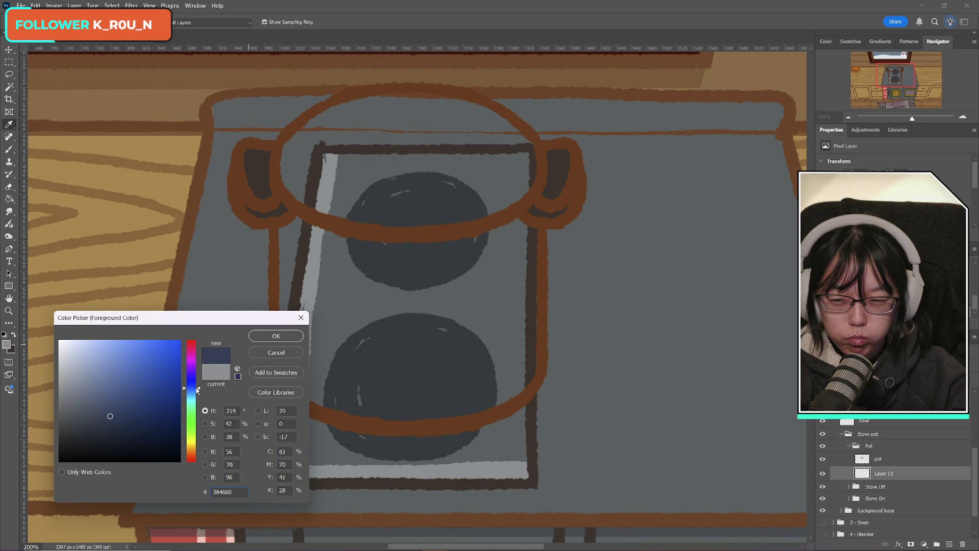
{"action": "left_click_drag", "start_coordinate": [92, 410], "coordinate": [112, 417]}
{"action": "left_click", "coordinate": [276, 335]}
- Test the blue and a sampled burner colour on the lower burner, undoing each stroke
{"action": "key", "text": "b"}
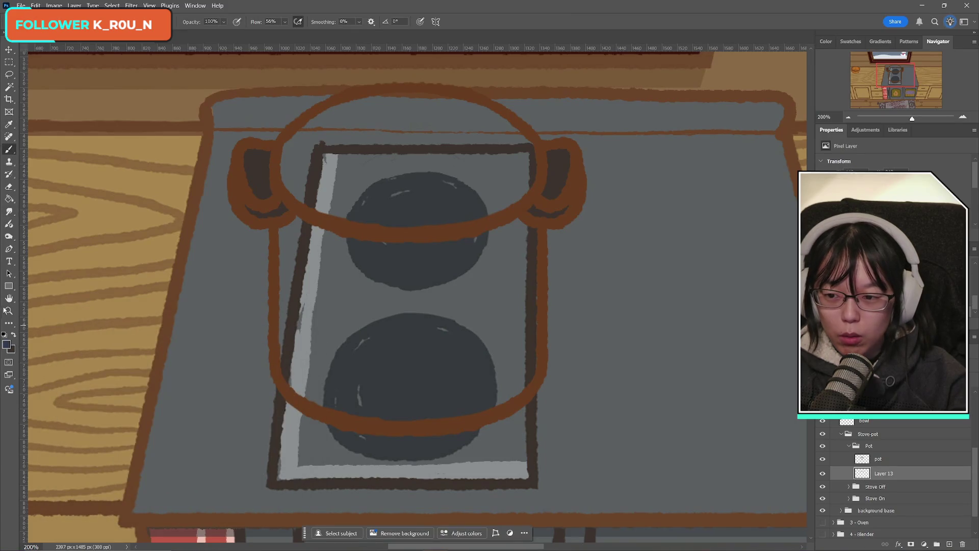
{"action": "left_click_drag", "start_coordinate": [394, 409], "coordinate": [442, 413]}
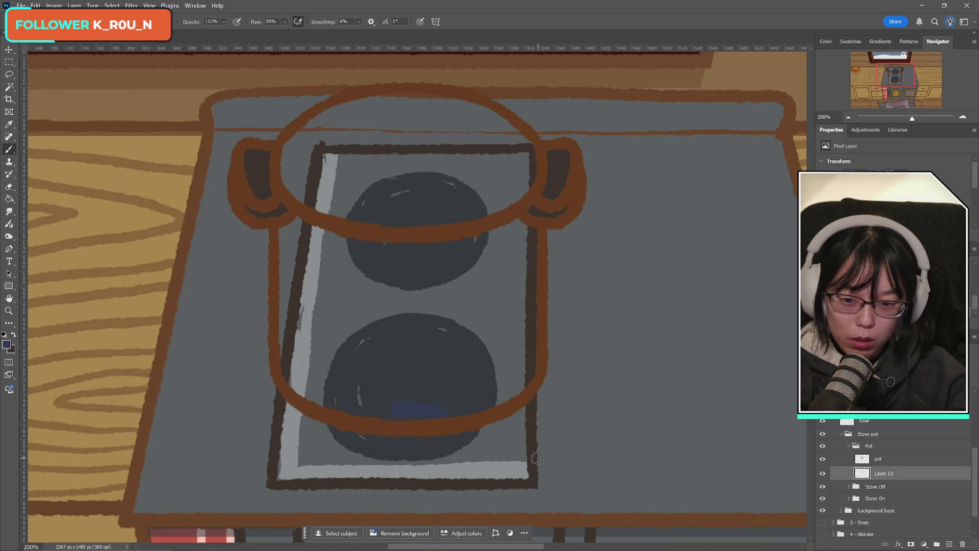
{"action": "key", "text": "ctrl+z"}
{"action": "key", "text": "i"}
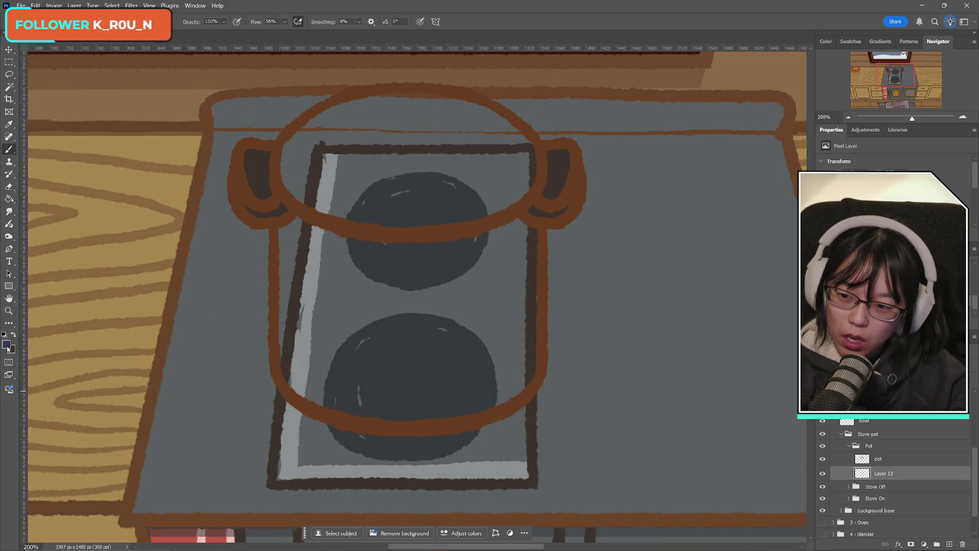
{"action": "left_click", "coordinate": [7, 345]}
{"action": "left_click", "coordinate": [408, 380]}
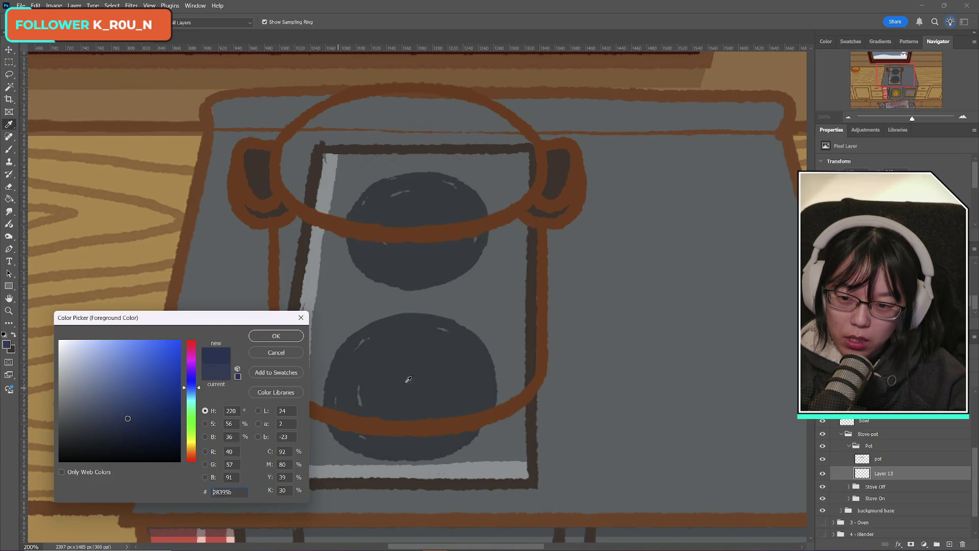
{"action": "left_click", "coordinate": [250, 339]}
{"action": "key", "text": "b"}
{"action": "mouse_move", "coordinate": [352, 371]}
{"action": "left_mouse_down"}
{"action": "mouse_move", "coordinate": [415, 376]}
{"action": "mouse_move", "coordinate": [396, 417]}
{"action": "left_mouse_up"}
{"action": "key", "text": "ctrl+z"}
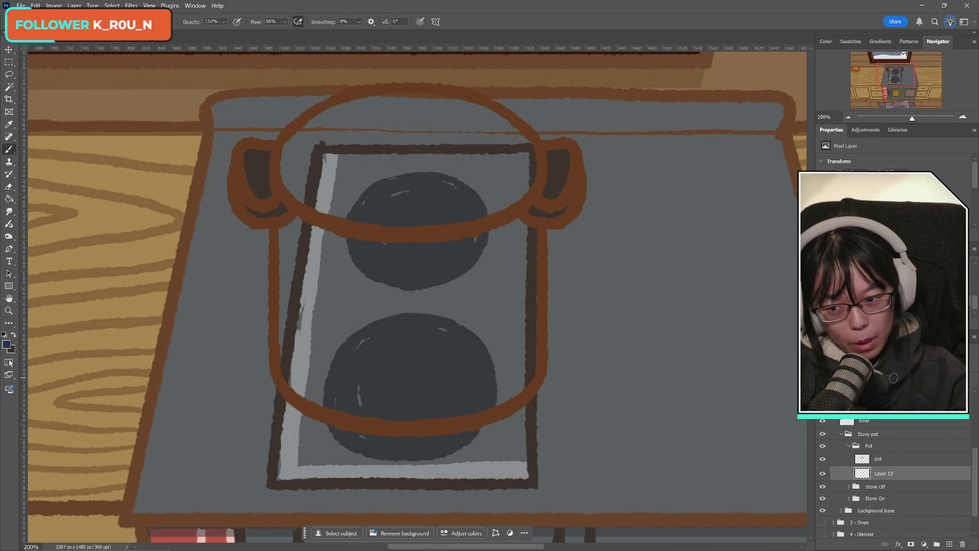
- Choose a slightly lighter blue-grey, test it across the lower burner, then undo
{"action": "left_click", "coordinate": [6, 345]}
{"action": "left_click", "coordinate": [92, 423]}
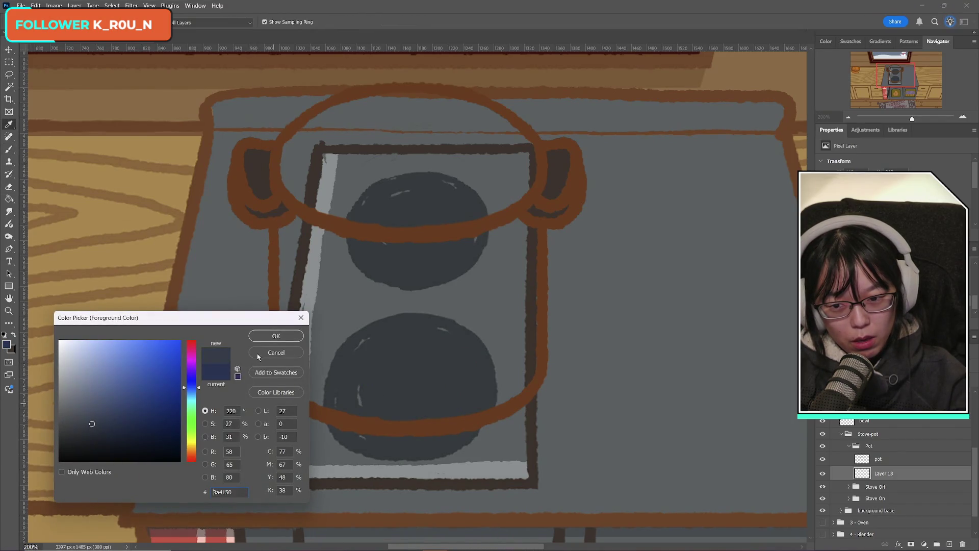
{"action": "left_click", "coordinate": [263, 337]}
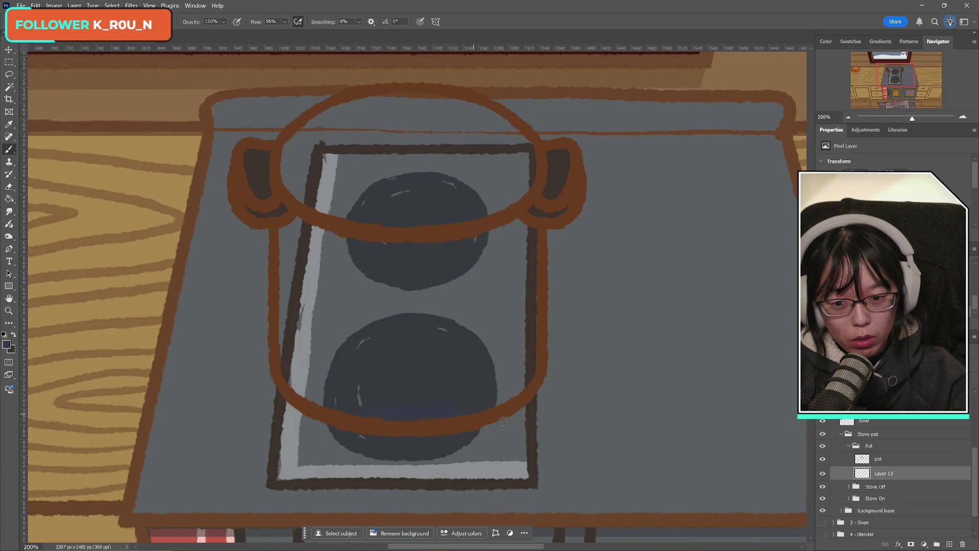
{"action": "left_click", "coordinate": [6, 345]}
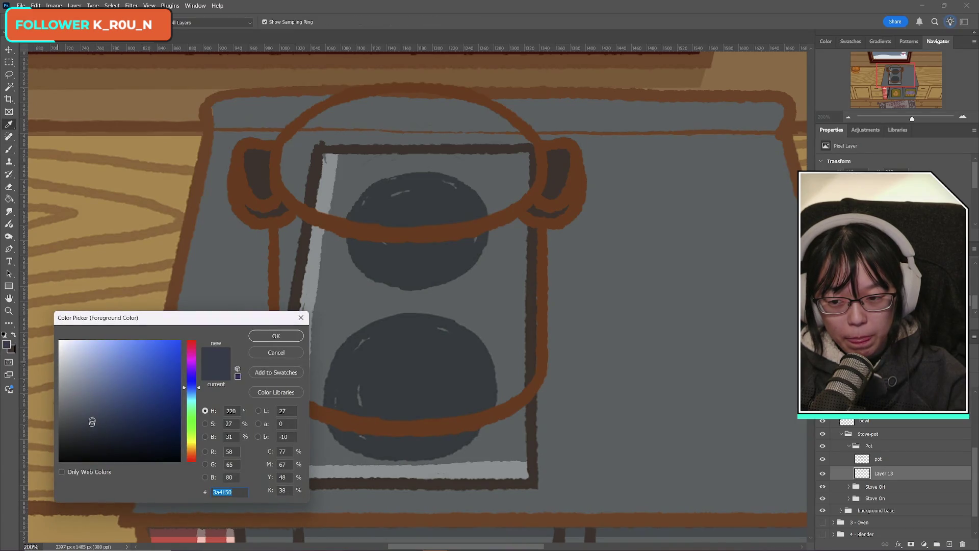
{"action": "left_click", "coordinate": [276, 335]}
{"action": "mouse_move", "coordinate": [322, 383]}
{"action": "left_mouse_down"}
{"action": "mouse_move", "coordinate": [400, 380]}
{"action": "mouse_move", "coordinate": [408, 399]}
{"action": "mouse_move", "coordinate": [438, 412]}
{"action": "left_mouse_up"}
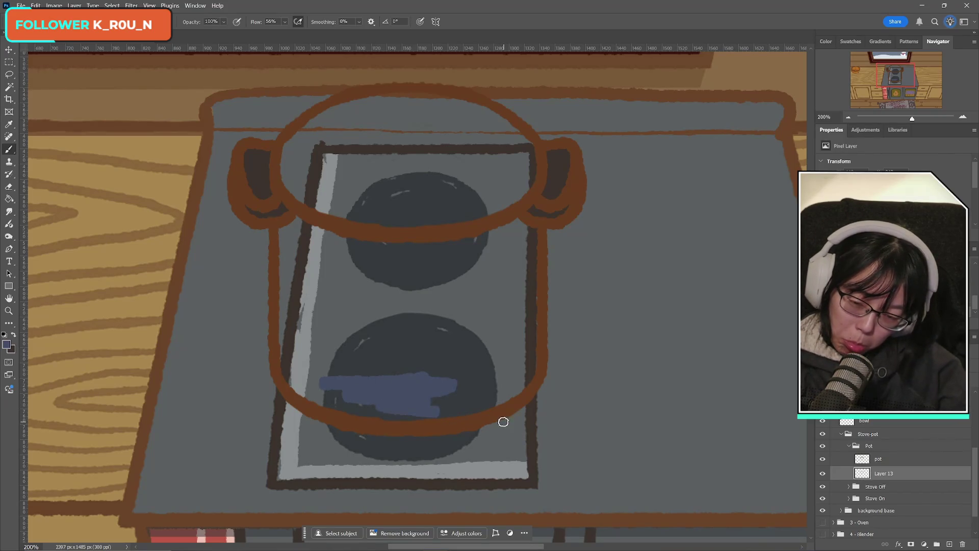
{"action": "key", "text": "ctrl+z"}
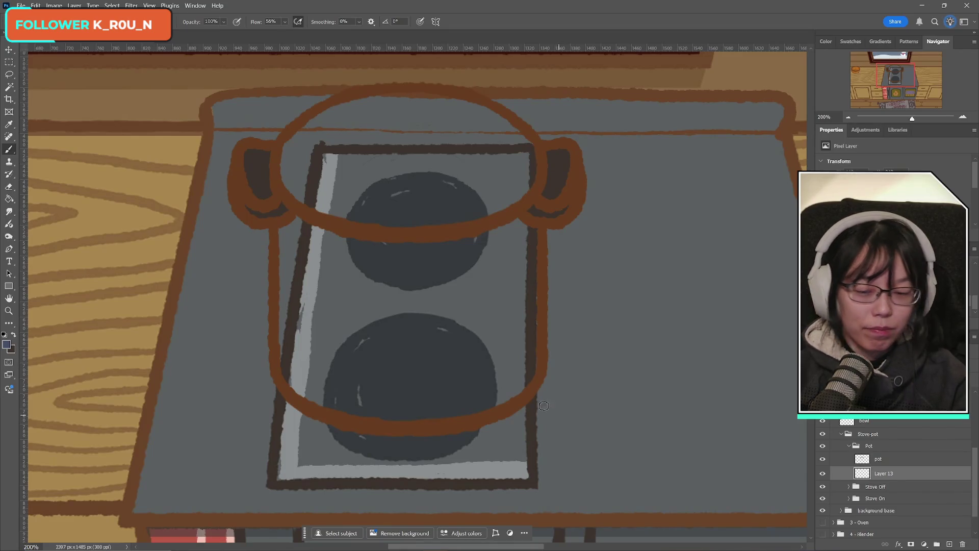
- Brush blue-grey over the pot's sides and bottom, then a light-blue inner rim edge
{"action": "mouse_move", "coordinate": [295, 219]}
{"action": "left_mouse_down"}
{"action": "mouse_move", "coordinate": [281, 231]}
{"action": "mouse_move", "coordinate": [286, 280]}
{"action": "left_mouse_up"}
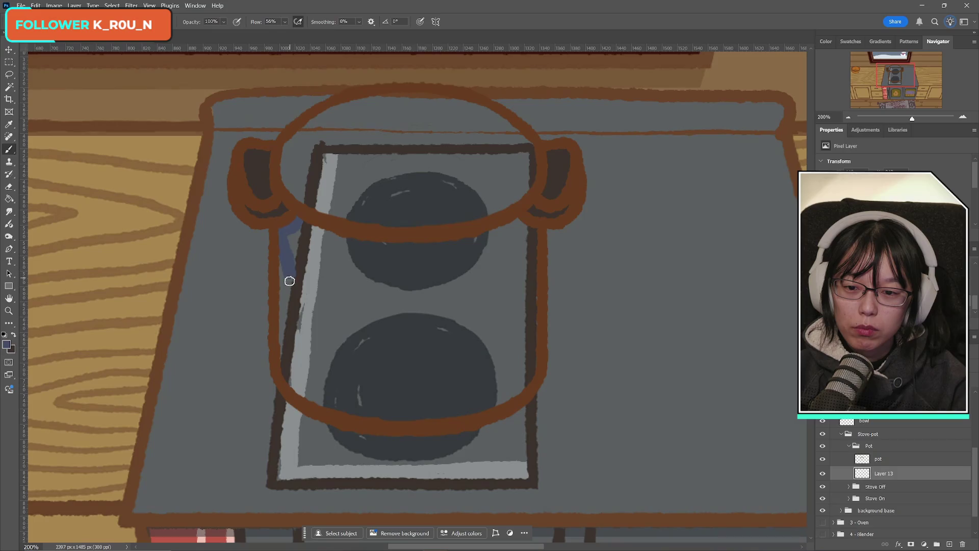
{"action": "left_click_drag", "start_coordinate": [304, 223], "coordinate": [392, 242]}
{"action": "mouse_move", "coordinate": [319, 239]}
{"action": "left_mouse_down"}
{"action": "mouse_move", "coordinate": [469, 240]}
{"action": "mouse_move", "coordinate": [535, 228]}
{"action": "mouse_move", "coordinate": [533, 251]}
{"action": "mouse_move", "coordinate": [282, 245]}
{"action": "mouse_move", "coordinate": [291, 309]}
{"action": "mouse_move", "coordinate": [282, 350]}
{"action": "mouse_move", "coordinate": [317, 406]}
{"action": "left_mouse_up"}
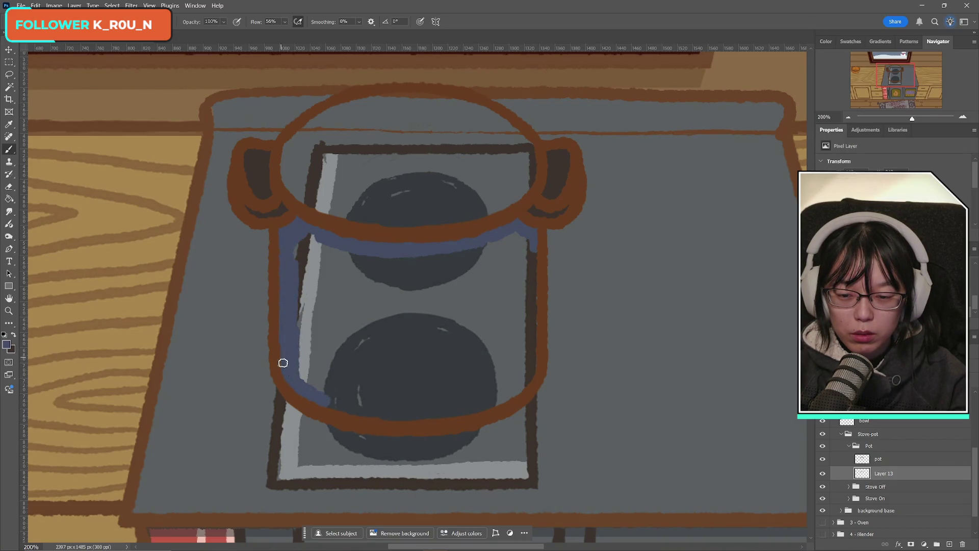
{"action": "mouse_move", "coordinate": [282, 362]}
{"action": "left_mouse_down"}
{"action": "mouse_move", "coordinate": [377, 415]}
{"action": "mouse_move", "coordinate": [484, 410]}
{"action": "mouse_move", "coordinate": [532, 357]}
{"action": "mouse_move", "coordinate": [531, 252]}
{"action": "mouse_move", "coordinate": [516, 227]}
{"action": "mouse_move", "coordinate": [497, 241]}
{"action": "mouse_move", "coordinate": [531, 293]}
{"action": "mouse_move", "coordinate": [418, 261]}
{"action": "mouse_move", "coordinate": [459, 265]}
{"action": "mouse_move", "coordinate": [317, 236]}
{"action": "mouse_move", "coordinate": [286, 252]}
{"action": "mouse_move", "coordinate": [287, 269]}
{"action": "mouse_move", "coordinate": [372, 260]}
{"action": "mouse_move", "coordinate": [474, 280]}
{"action": "mouse_move", "coordinate": [413, 276]}
{"action": "mouse_move", "coordinate": [496, 304]}
{"action": "mouse_move", "coordinate": [490, 289]}
{"action": "mouse_move", "coordinate": [408, 296]}
{"action": "mouse_move", "coordinate": [306, 286]}
{"action": "mouse_move", "coordinate": [374, 315]}
{"action": "mouse_move", "coordinate": [310, 328]}
{"action": "mouse_move", "coordinate": [317, 360]}
{"action": "mouse_move", "coordinate": [299, 375]}
{"action": "mouse_move", "coordinate": [323, 395]}
{"action": "left_mouse_up"}
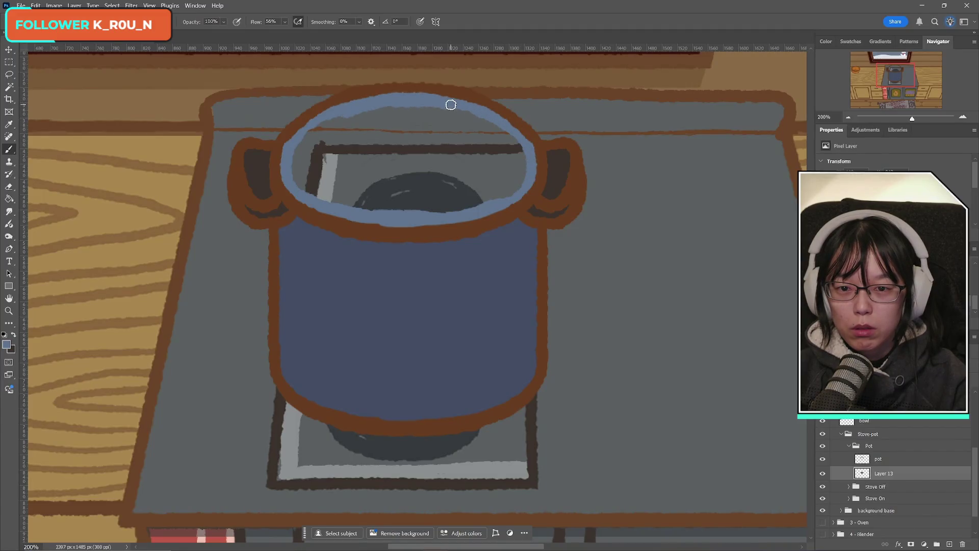
{"action": "left_click_drag", "start_coordinate": [448, 103], "coordinate": [433, 114]}
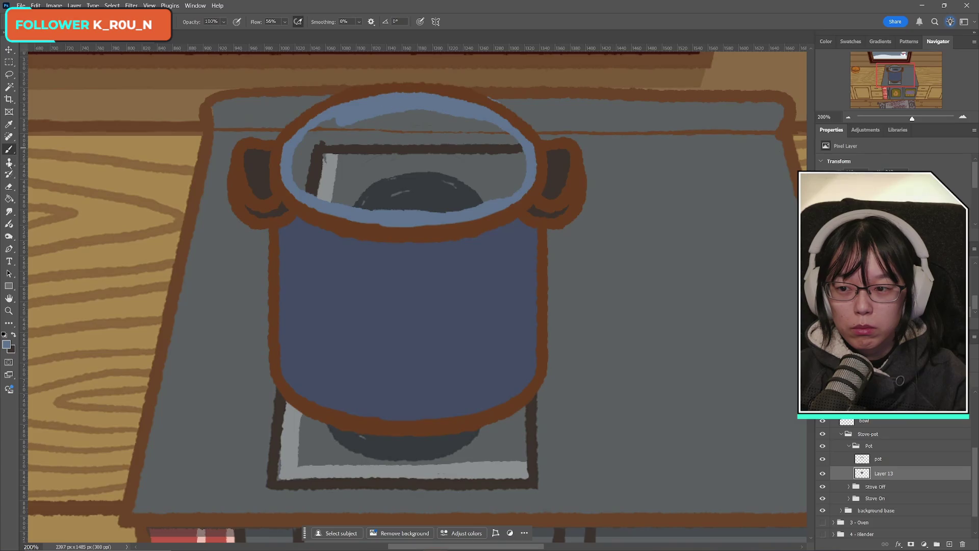
- Paint light blue over the grey gap and dark bar inside the pot's top ellipse
{"action": "key", "text": "e"}
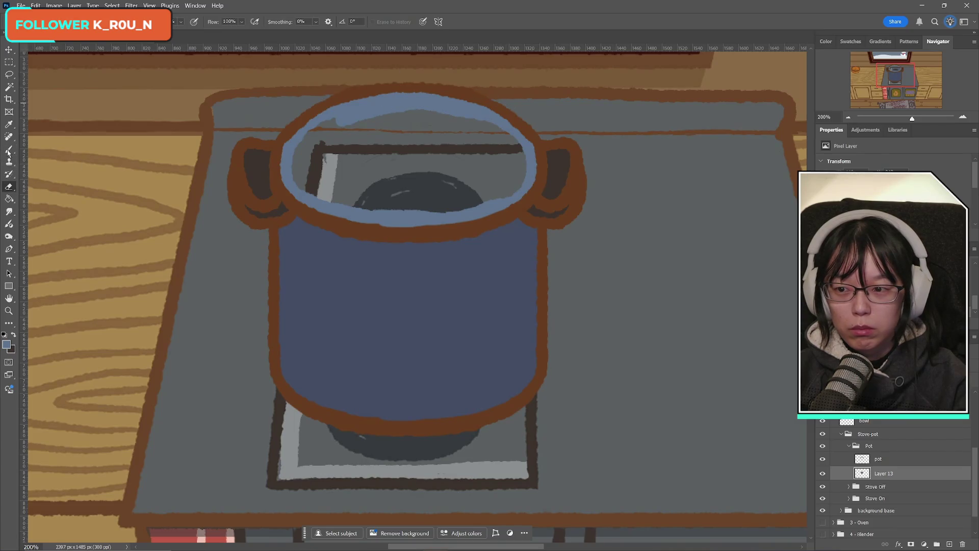
{"action": "left_click", "coordinate": [9, 151]}
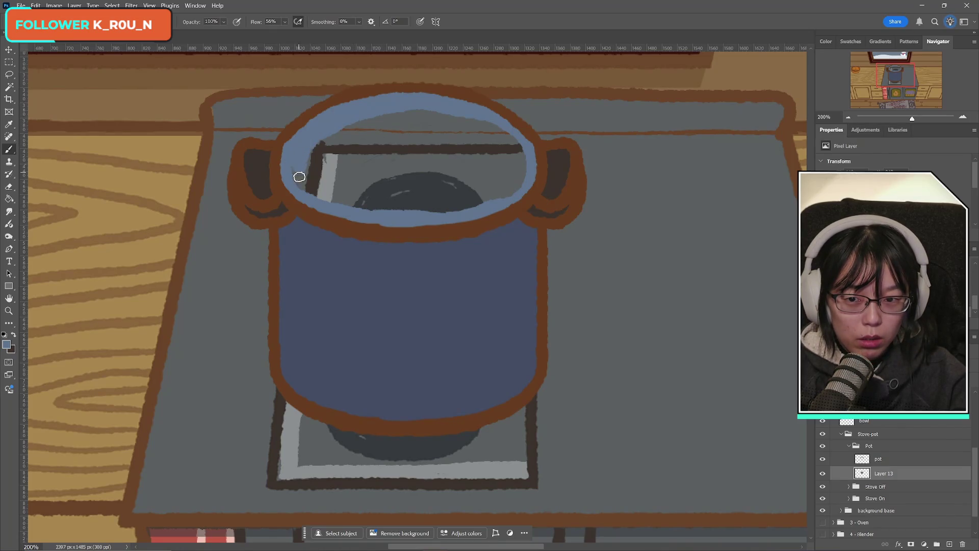
{"action": "mouse_move", "coordinate": [299, 177]}
{"action": "left_mouse_down"}
{"action": "mouse_move", "coordinate": [352, 217]}
{"action": "mouse_move", "coordinate": [405, 204]}
{"action": "mouse_move", "coordinate": [426, 212]}
{"action": "mouse_move", "coordinate": [503, 190]}
{"action": "mouse_move", "coordinate": [507, 179]}
{"action": "mouse_move", "coordinate": [324, 191]}
{"action": "mouse_move", "coordinate": [481, 179]}
{"action": "mouse_move", "coordinate": [335, 159]}
{"action": "mouse_move", "coordinate": [341, 171]}
{"action": "mouse_move", "coordinate": [417, 136]}
{"action": "mouse_move", "coordinate": [319, 129]}
{"action": "mouse_move", "coordinate": [387, 140]}
{"action": "left_mouse_up"}
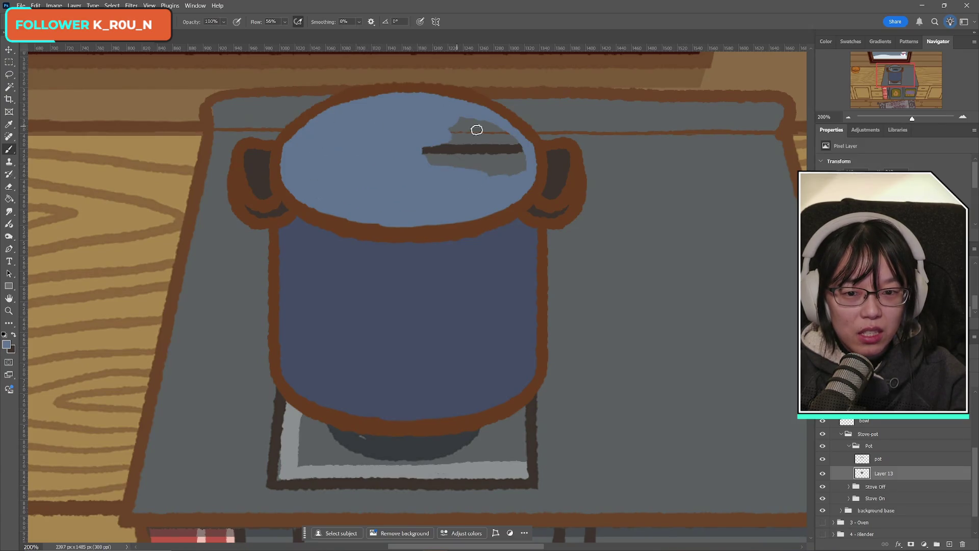
{"action": "mouse_move", "coordinate": [477, 130]}
{"action": "left_mouse_down"}
{"action": "mouse_move", "coordinate": [465, 124]}
{"action": "mouse_move", "coordinate": [527, 157]}
{"action": "mouse_move", "coordinate": [479, 137]}
{"action": "mouse_move", "coordinate": [505, 155]}
{"action": "mouse_move", "coordinate": [459, 155]}
{"action": "mouse_move", "coordinate": [466, 168]}
{"action": "mouse_move", "coordinate": [452, 169]}
{"action": "left_mouse_up"}
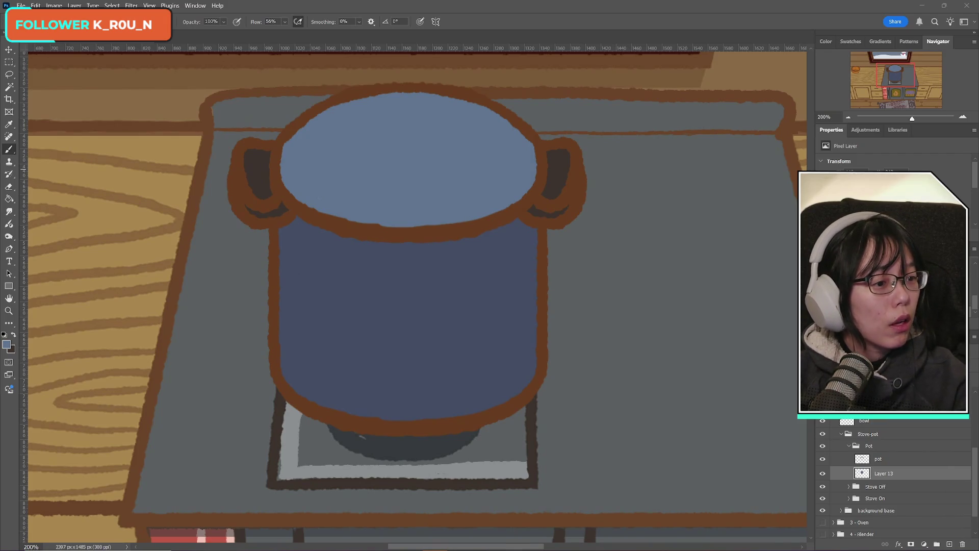
{"action": "key", "text": "alt+Tab"}
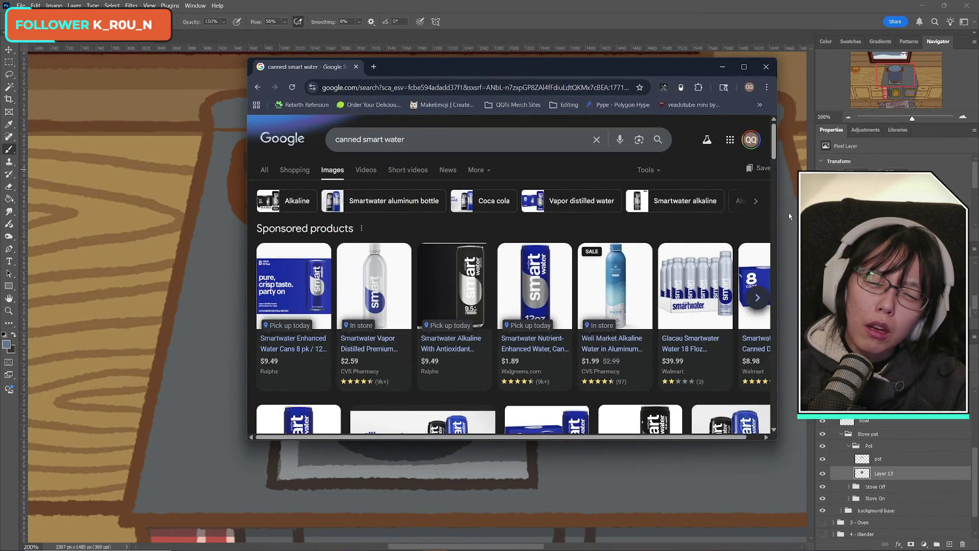
{"action": "scroll", "coordinate": [625, 366], "scroll_direction": "down", "scroll_amount": 5}
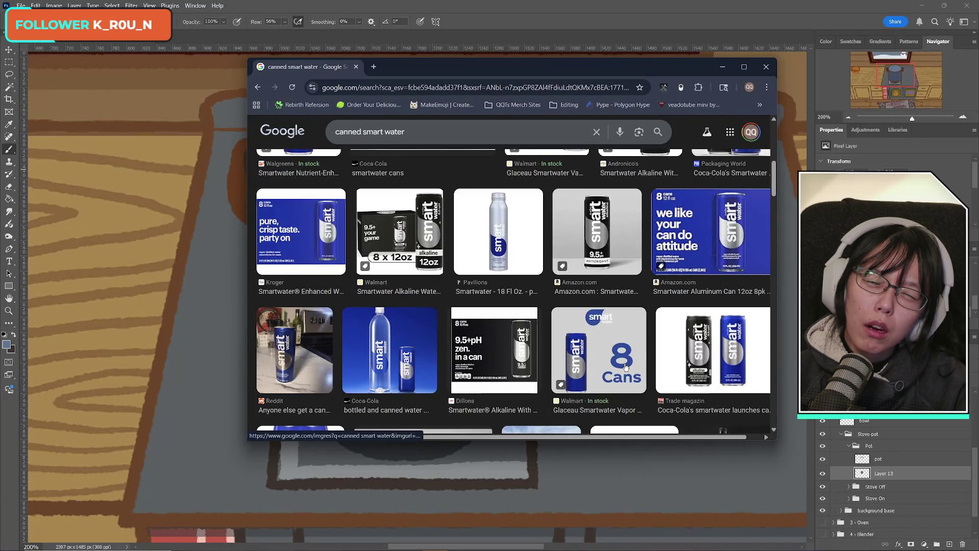
{"action": "left_click", "coordinate": [765, 66]}
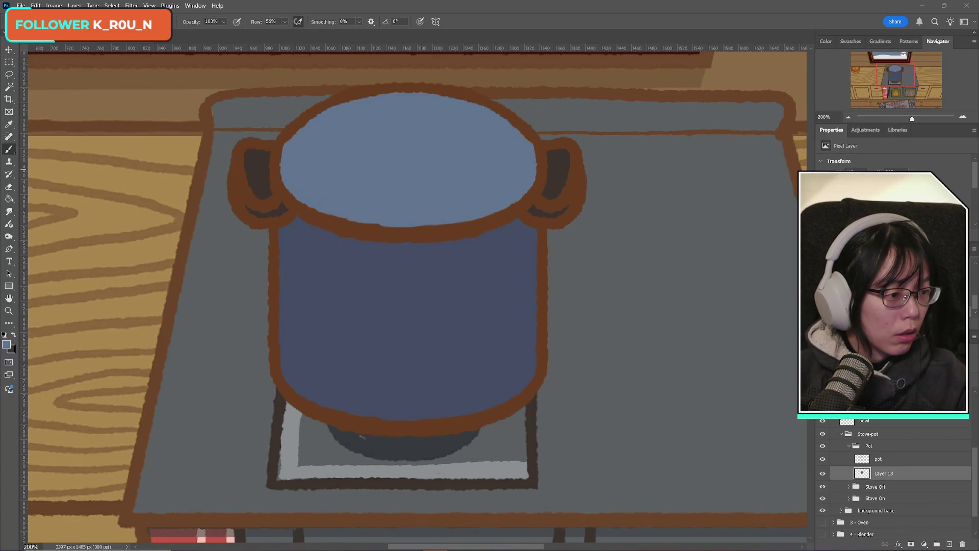
{"action": "key", "text": "alt+Tab"}
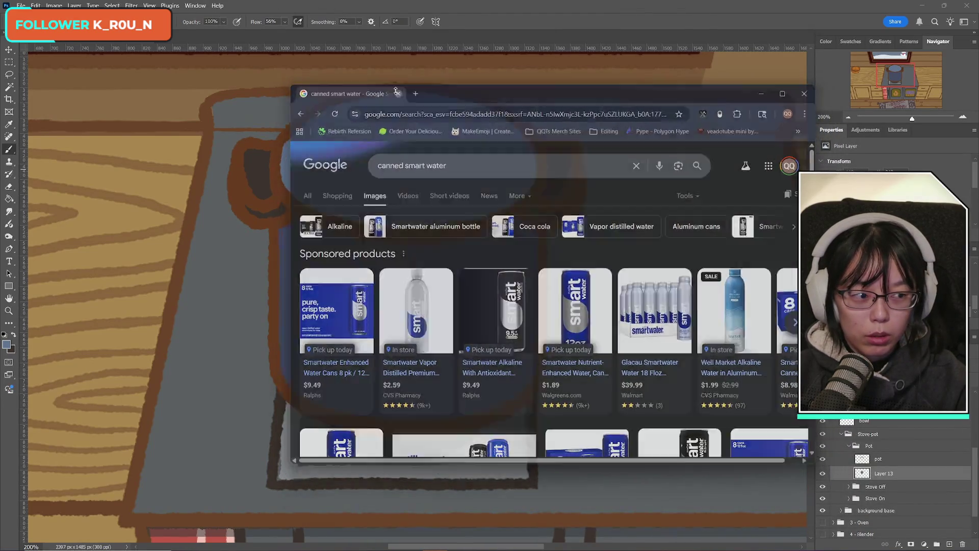
{"action": "left_click", "coordinate": [396, 91]}
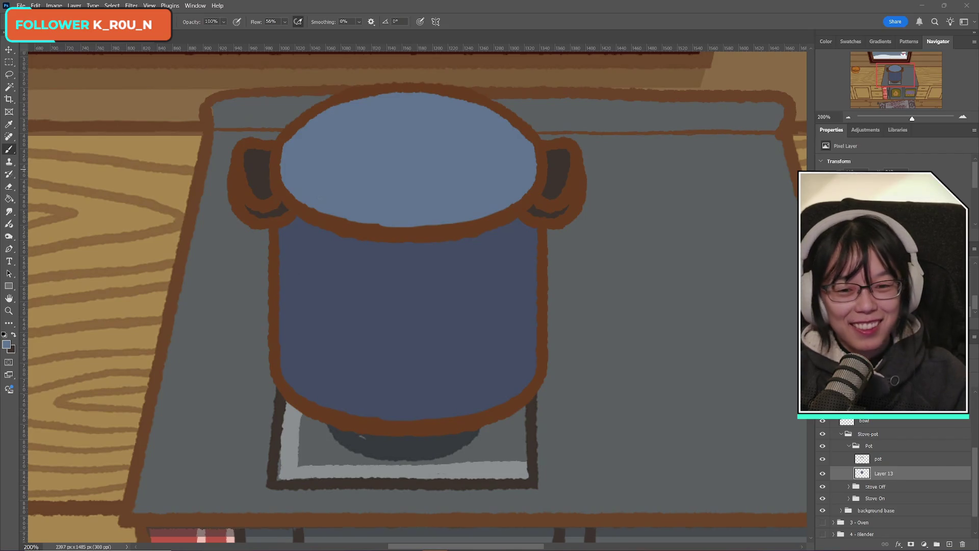
- Sample the lid blue, darken it to 5c6772, and add a new layer above Layer 13
{"action": "left_click", "coordinate": [533, 13]}
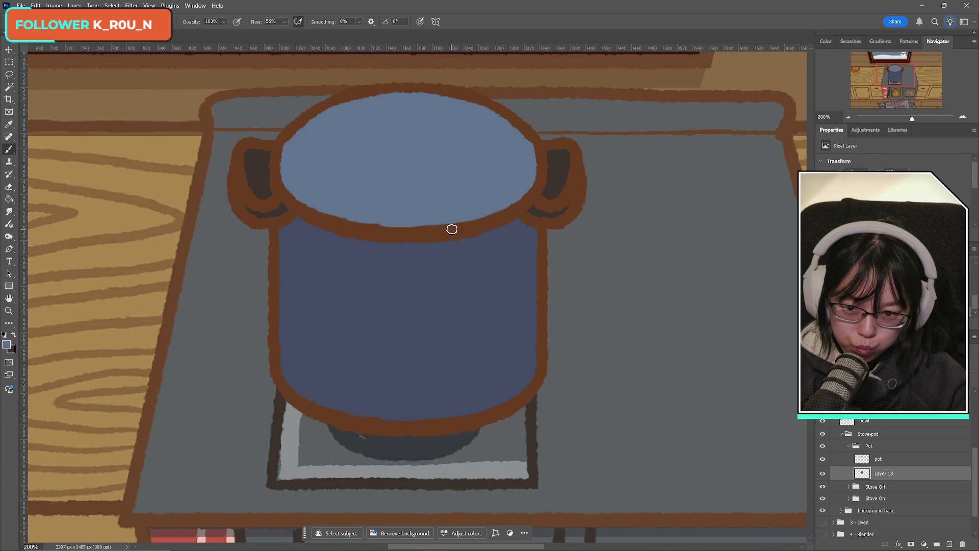
{"action": "left_click", "coordinate": [6, 346]}
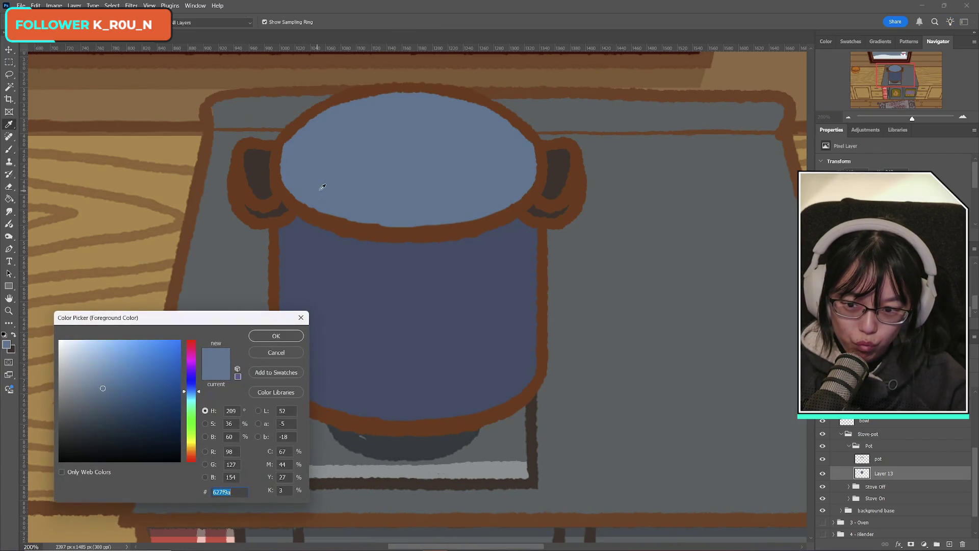
{"action": "left_click", "coordinate": [97, 409]}
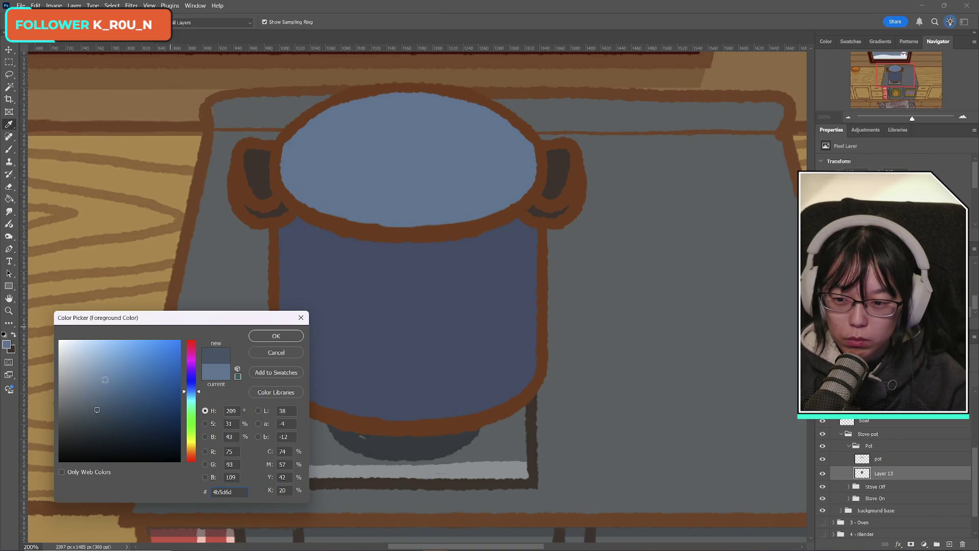
{"action": "left_click", "coordinate": [358, 181]}
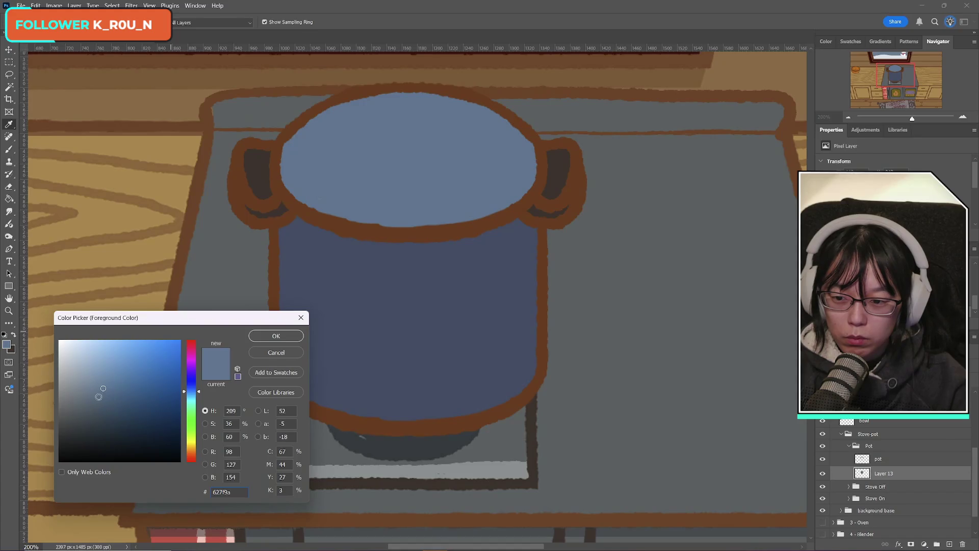
{"action": "left_click_drag", "start_coordinate": [82, 399], "coordinate": [83, 408]}
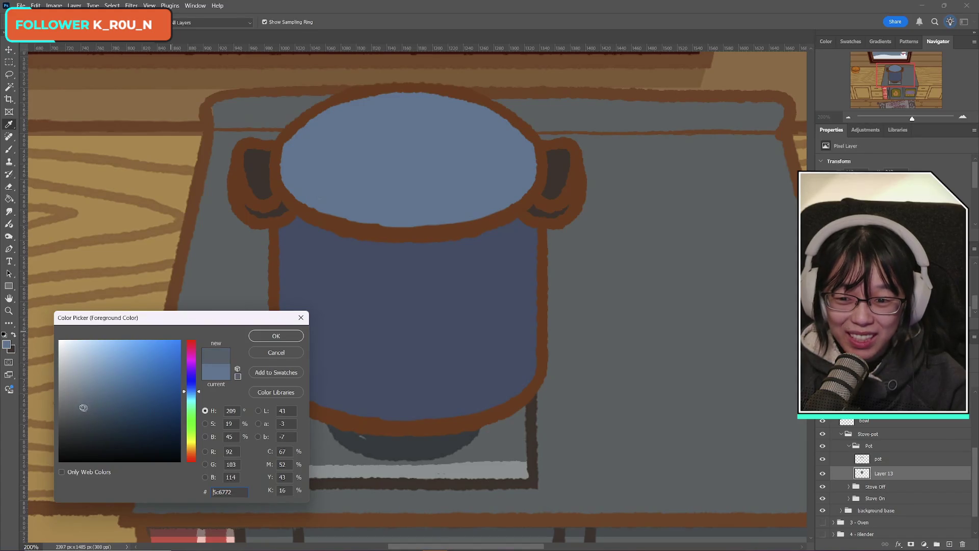
{"action": "left_click", "coordinate": [270, 337]}
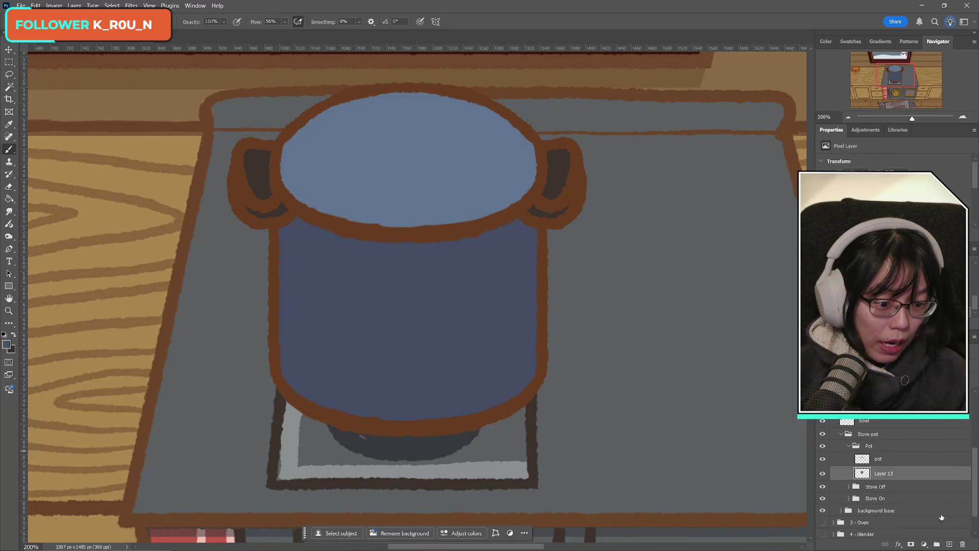
{"action": "left_click", "coordinate": [949, 544]}
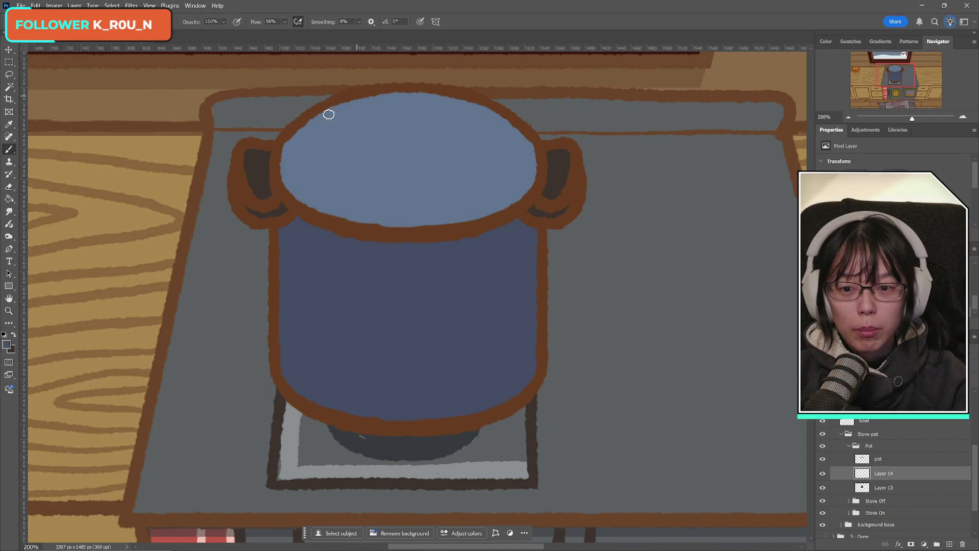
- On Layer 14, paint dark blue-grey shading along the left and lower inner rim, undoing lid-rim strokes
{"action": "left_click_drag", "start_coordinate": [301, 122], "coordinate": [284, 175]}
{"action": "key", "text": "ctrl+z"}
{"action": "mouse_move", "coordinate": [295, 128]}
{"action": "left_mouse_down"}
{"action": "mouse_move", "coordinate": [284, 155]}
{"action": "mouse_move", "coordinate": [295, 195]}
{"action": "mouse_move", "coordinate": [321, 210]}
{"action": "left_mouse_up"}
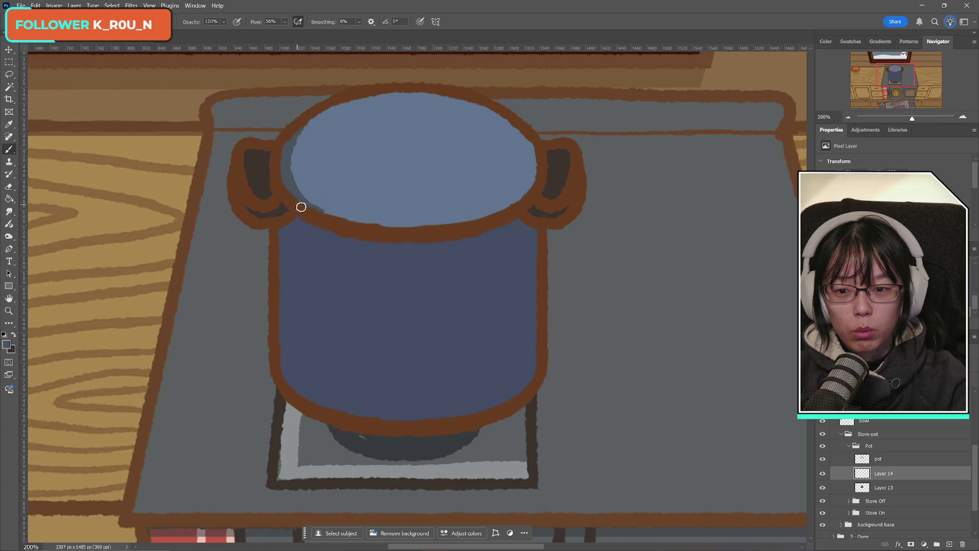
{"action": "mouse_move", "coordinate": [282, 173]}
{"action": "left_mouse_down"}
{"action": "mouse_move", "coordinate": [312, 204]}
{"action": "mouse_move", "coordinate": [352, 218]}
{"action": "mouse_move", "coordinate": [433, 229]}
{"action": "mouse_move", "coordinate": [535, 204]}
{"action": "left_mouse_up"}
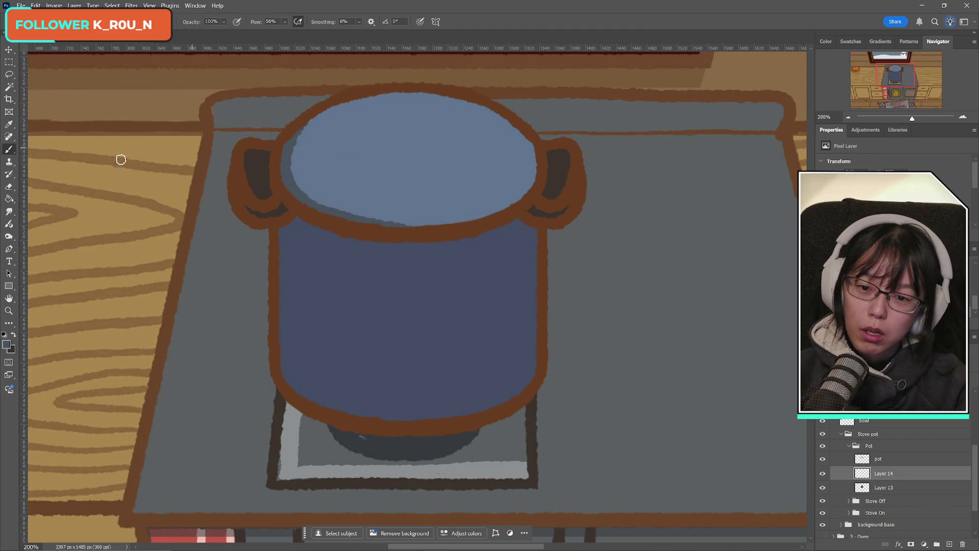
{"action": "mouse_move", "coordinate": [313, 194]}
{"action": "left_mouse_down"}
{"action": "mouse_move", "coordinate": [398, 224]}
{"action": "mouse_move", "coordinate": [388, 220]}
{"action": "left_mouse_up"}
{"action": "key", "text": "ctrl+z"}
{"action": "key", "text": "ctrl+z"}
{"action": "left_click", "coordinate": [354, 187], "text": "alt"}
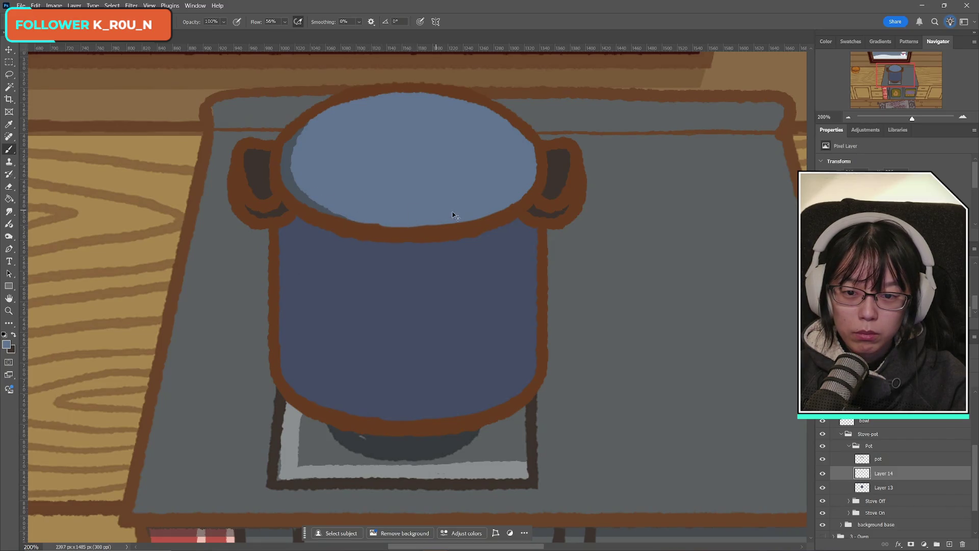
{"action": "key", "text": "ctrl+z"}
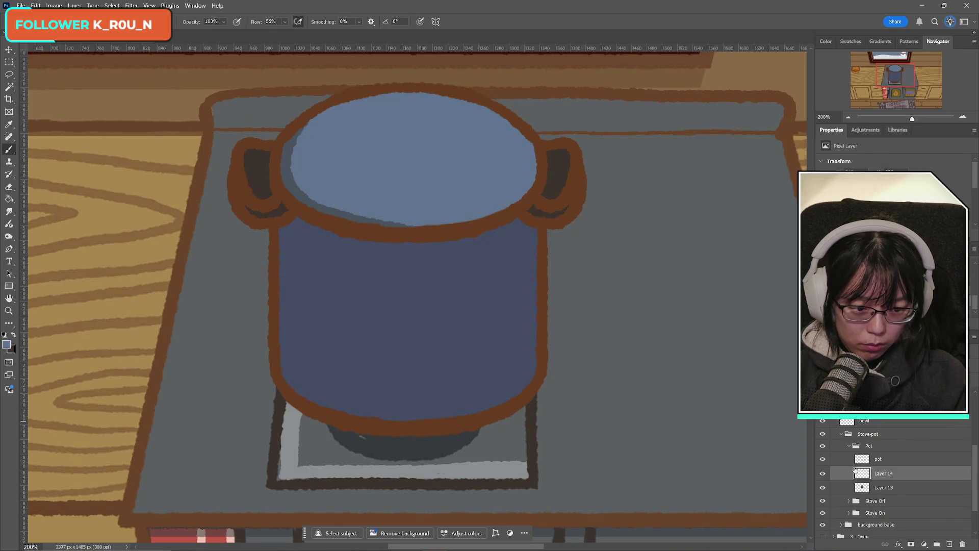
{"action": "left_click", "coordinate": [822, 459]}
{"action": "left_click", "coordinate": [822, 458]}
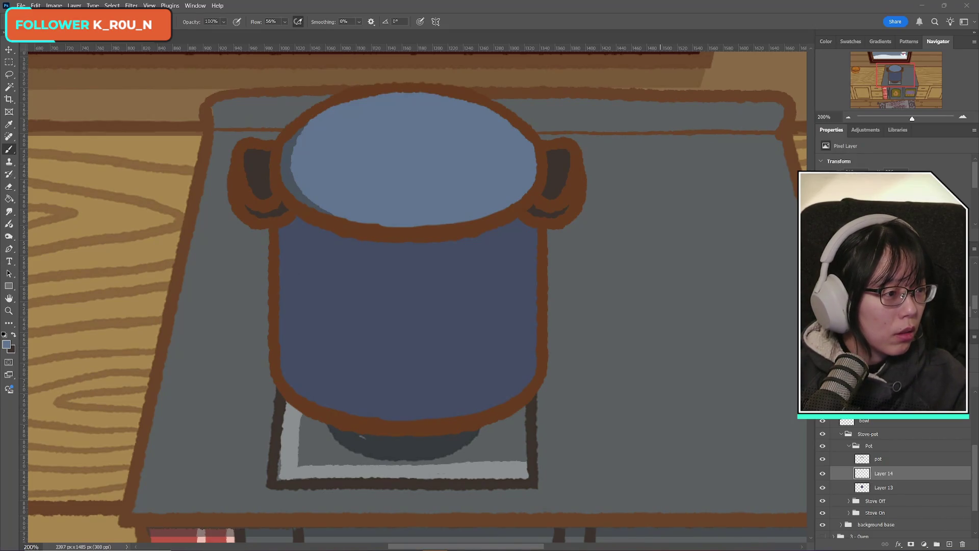
{"action": "key", "text": "alt+Tab"}
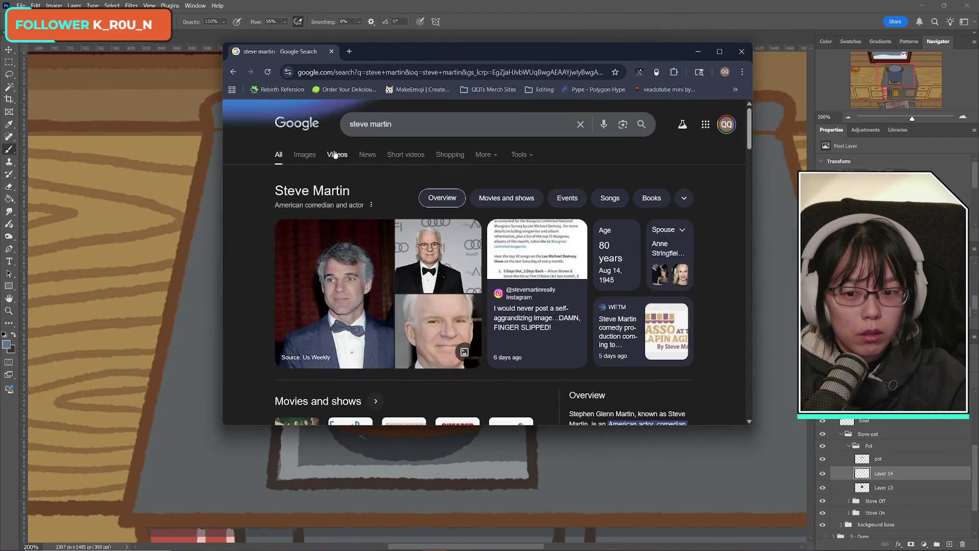
- Make the Chrome window taller and return to the main Steve Martin results
{"action": "scroll", "coordinate": [601, 284], "scroll_direction": "down", "scroll_amount": 2}
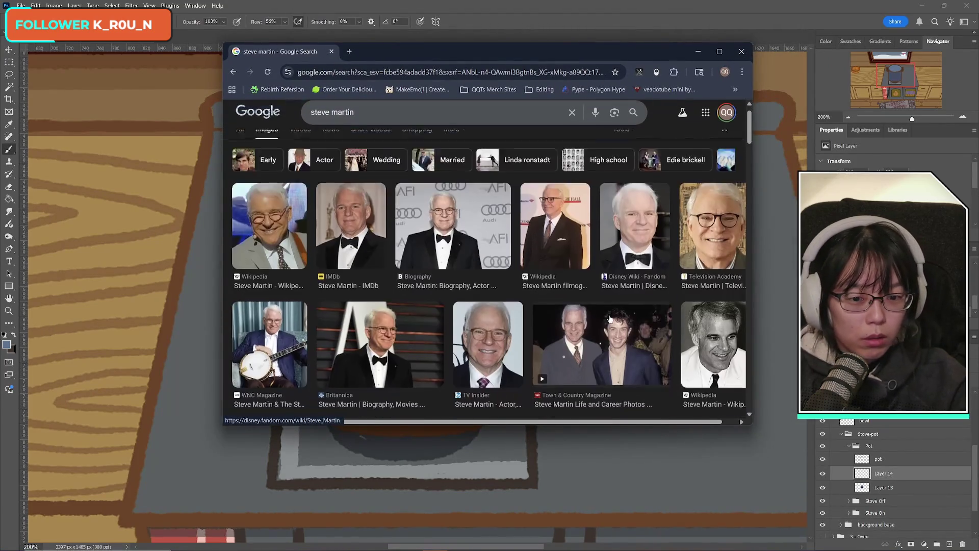
{"action": "left_click_drag", "start_coordinate": [673, 426], "coordinate": [676, 527]}
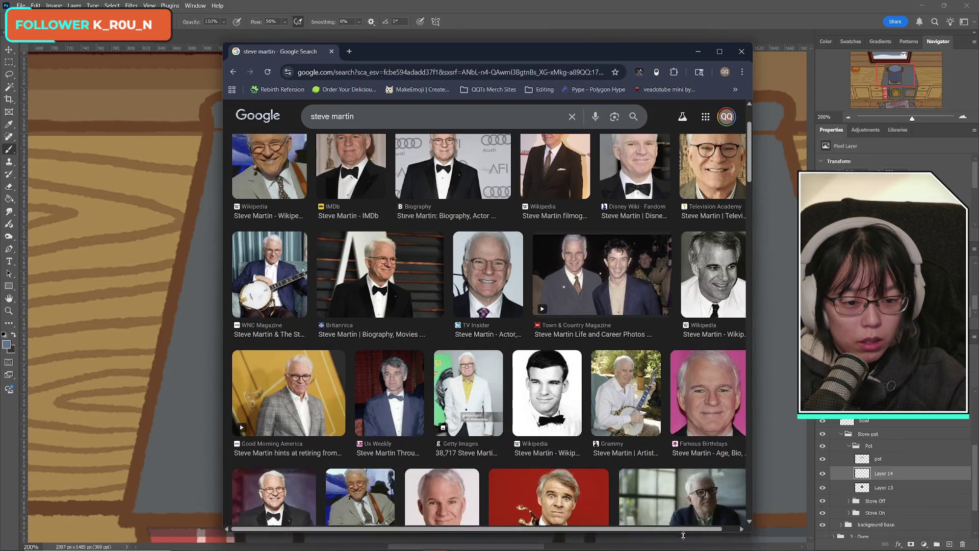
{"action": "left_click", "coordinate": [230, 71]}
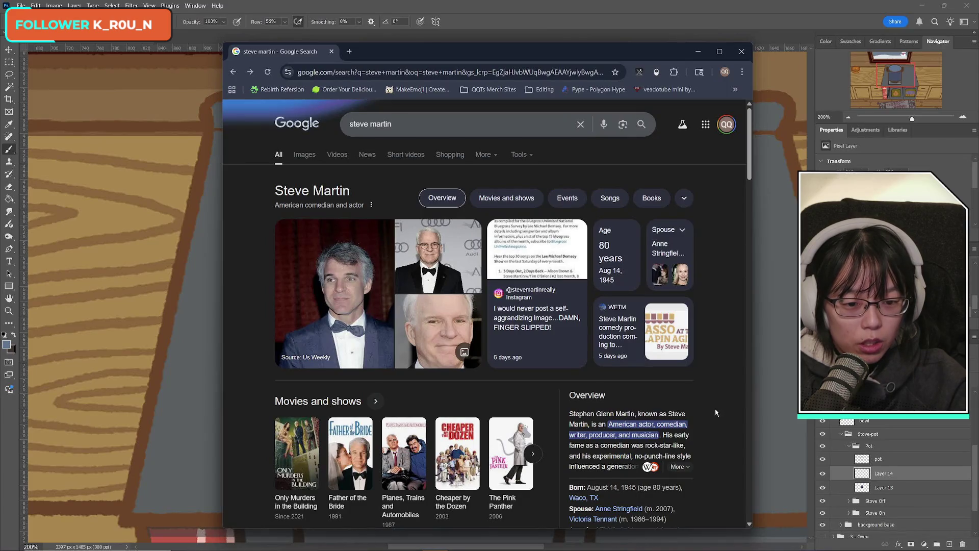
{"action": "scroll", "coordinate": [715, 412], "scroll_direction": "down", "scroll_amount": 2}
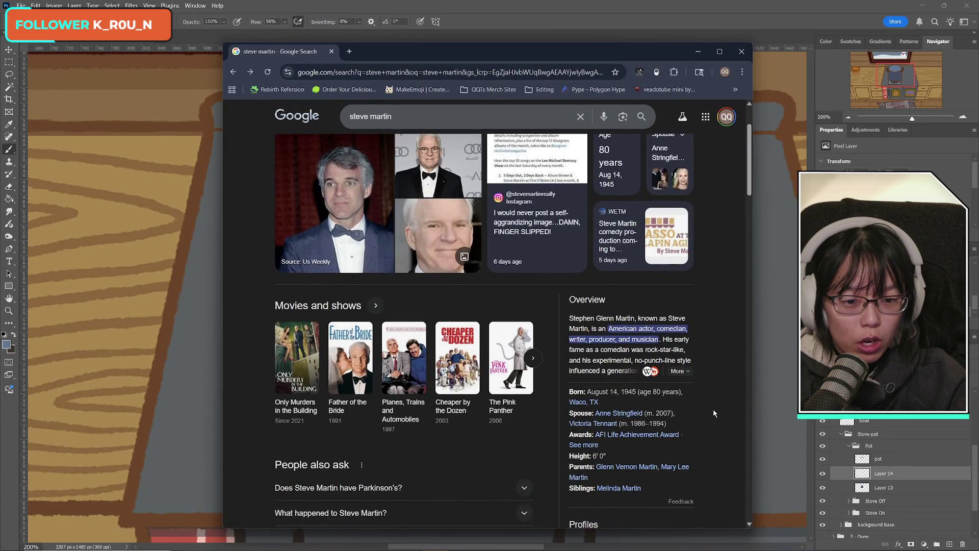
{"action": "scroll", "coordinate": [713, 413], "scroll_direction": "down", "scroll_amount": 2}
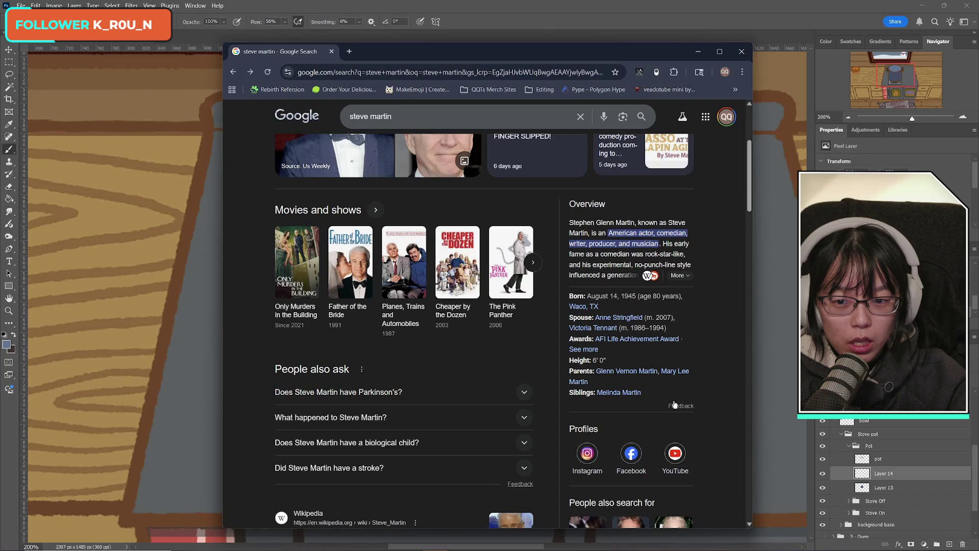
- Open the full Steve Martin movies and TV shows list and expand the film grid
{"action": "left_click", "coordinate": [533, 264]}
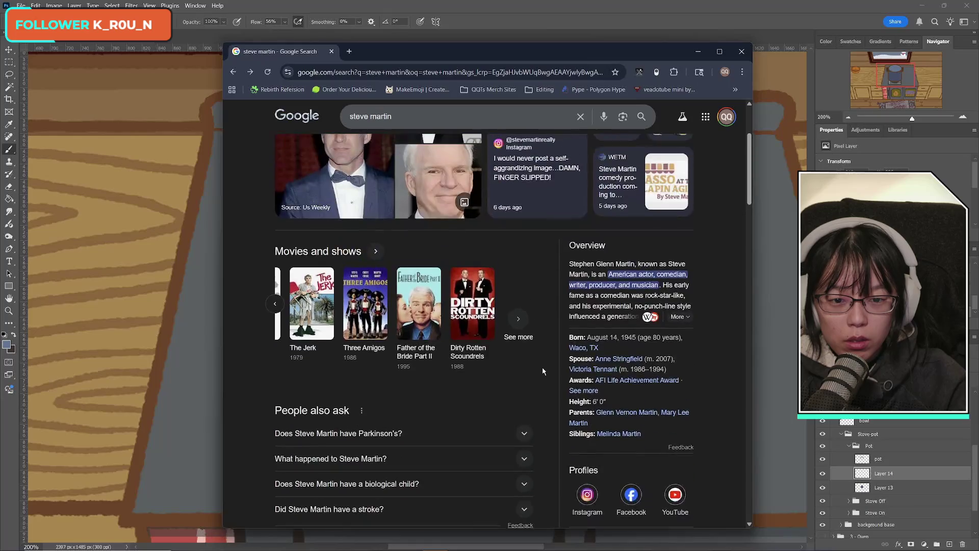
{"action": "left_click", "coordinate": [521, 329]}
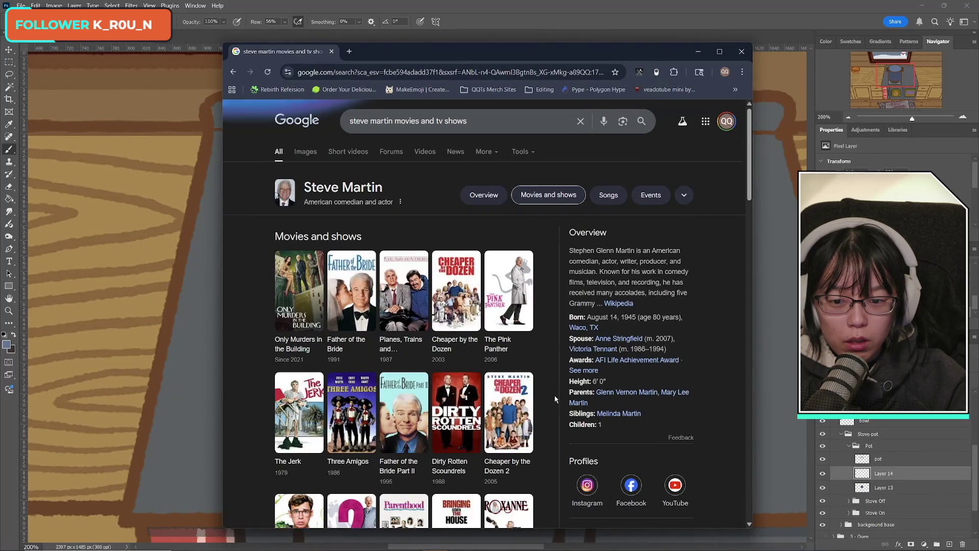
{"action": "scroll", "coordinate": [556, 398], "scroll_direction": "down", "scroll_amount": 3}
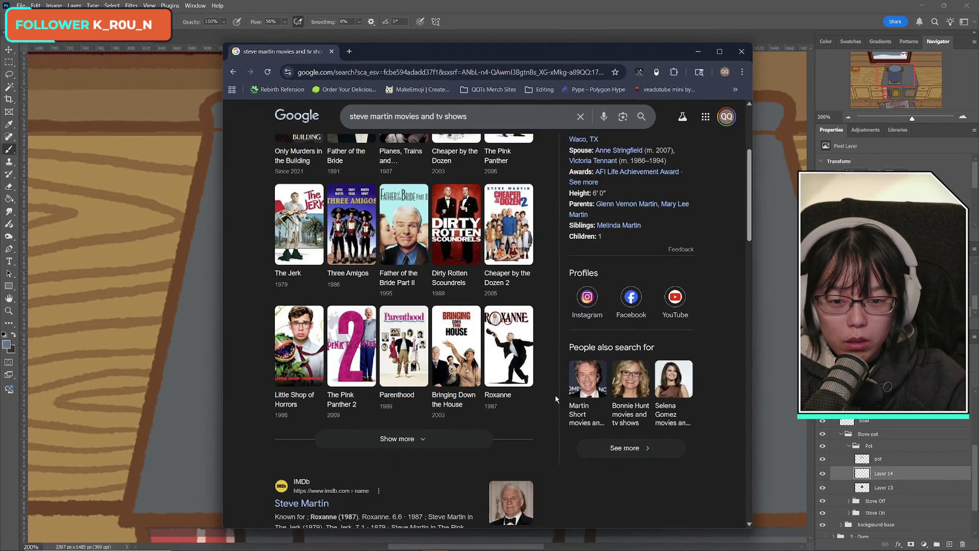
{"action": "left_click", "coordinate": [421, 439]}
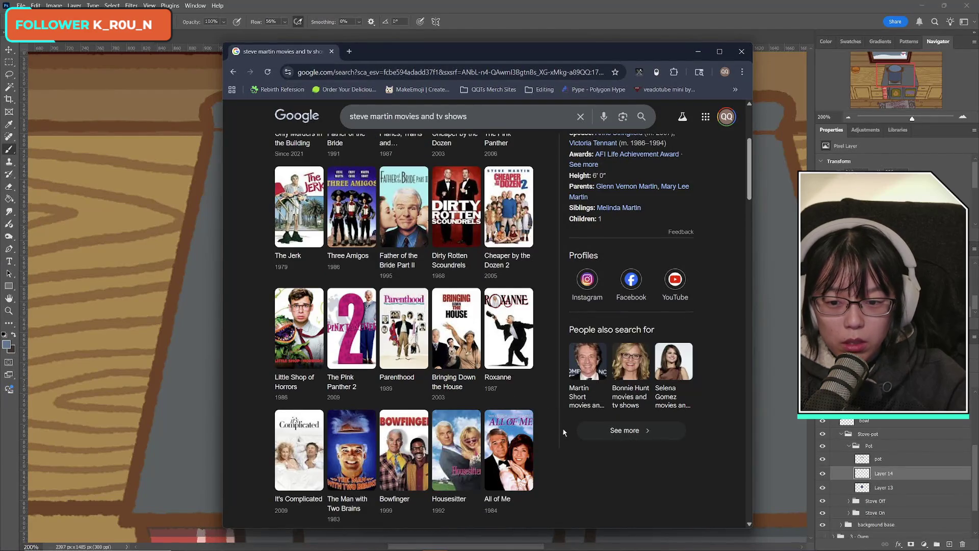
{"action": "scroll", "coordinate": [564, 426], "scroll_direction": "down", "scroll_amount": 4}
{"action": "scroll", "coordinate": [565, 424], "scroll_direction": "up", "scroll_amount": 3}
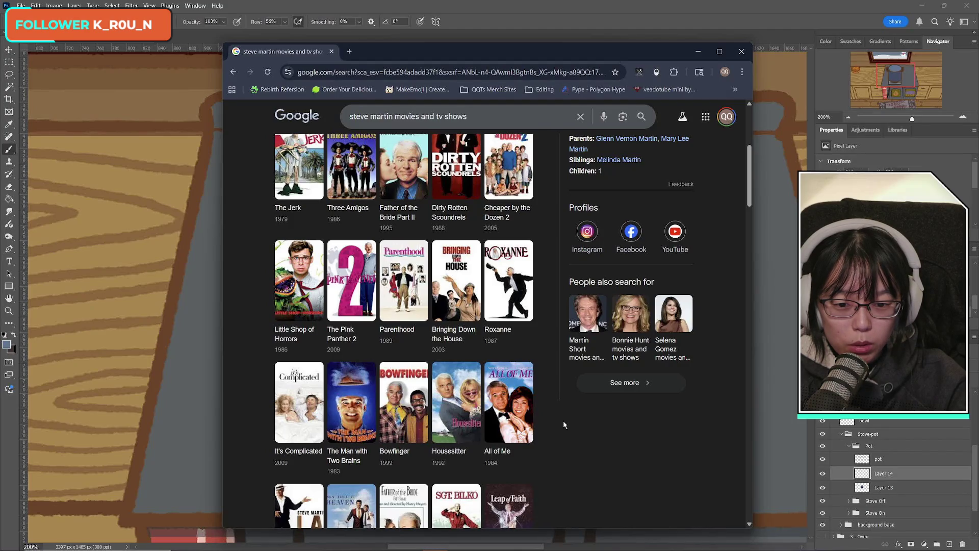
{"action": "scroll", "coordinate": [564, 425], "scroll_direction": "down", "scroll_amount": 3}
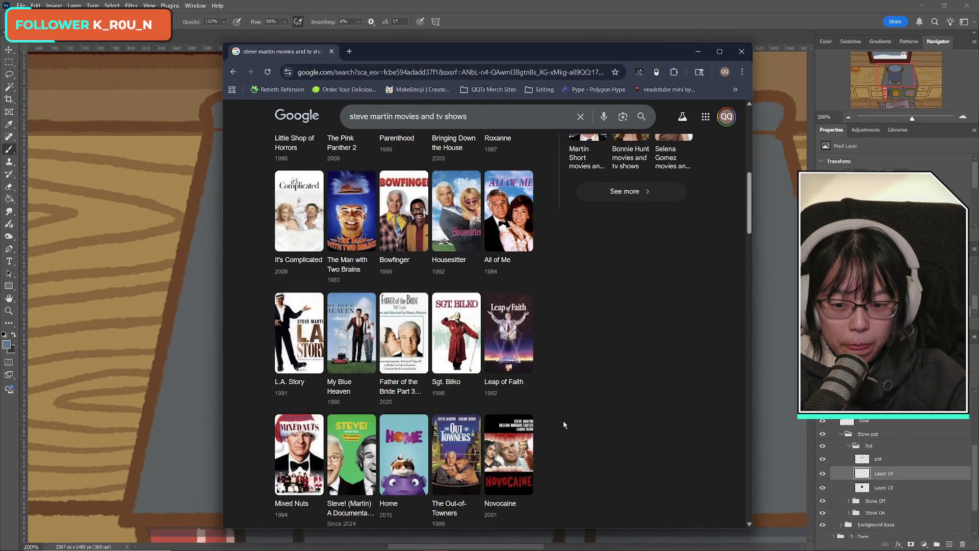
{"action": "scroll", "coordinate": [563, 424], "scroll_direction": "down", "scroll_amount": 3}
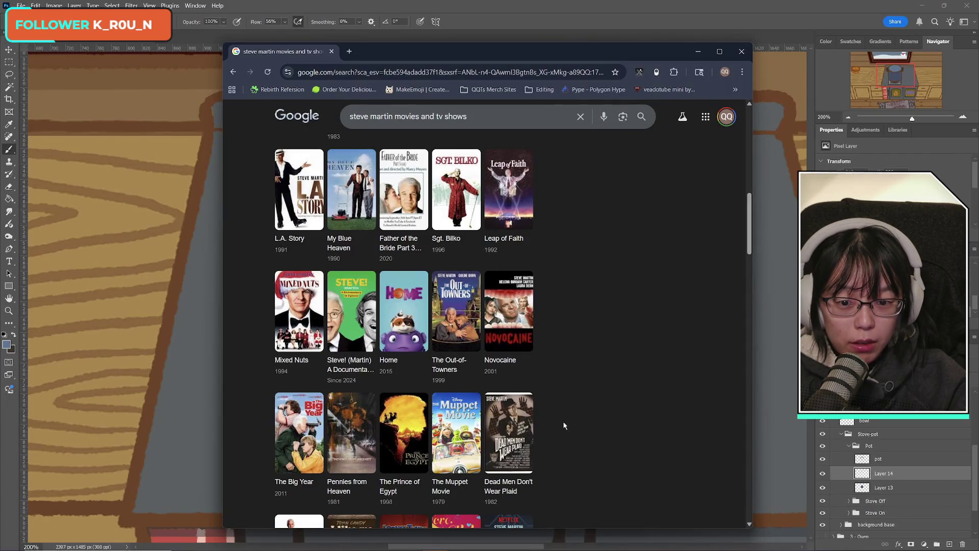
{"action": "scroll", "coordinate": [564, 424], "scroll_direction": "up", "scroll_amount": 10}
{"action": "left_click_drag", "start_coordinate": [467, 124], "coordinate": [336, 127]}
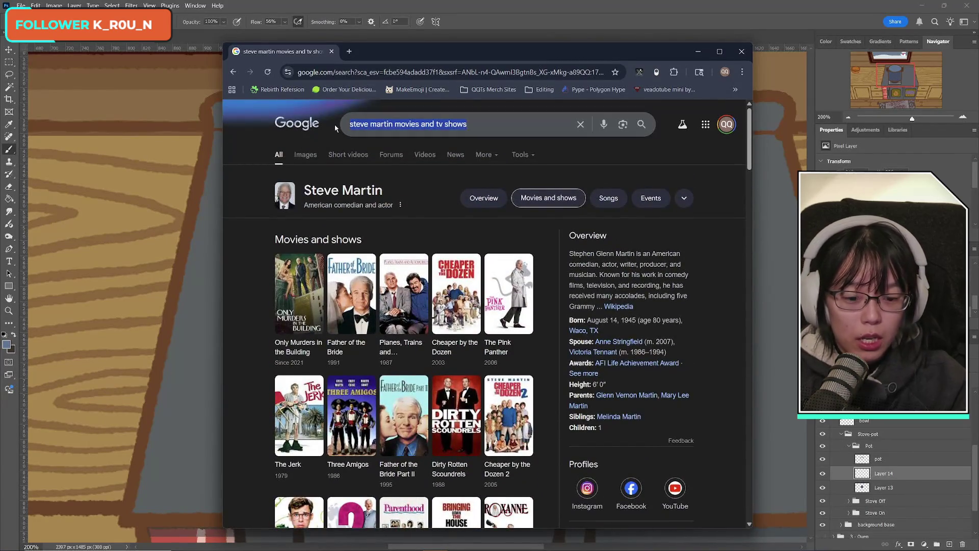
- Search Google for 'johnny english', then search for 'monk'
{"action": "type", "text": "johnny"}
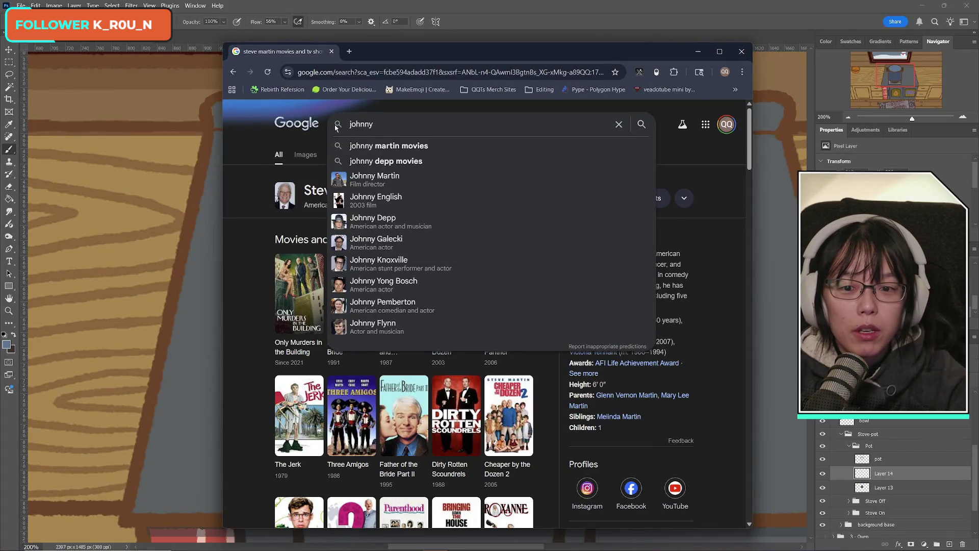
{"action": "type", "text": " english"}
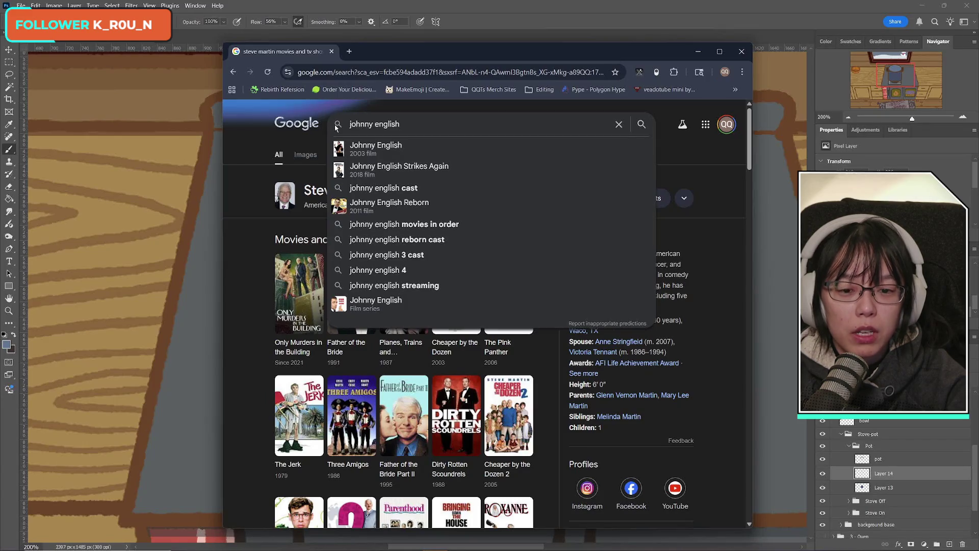
{"action": "key", "text": "Return"}
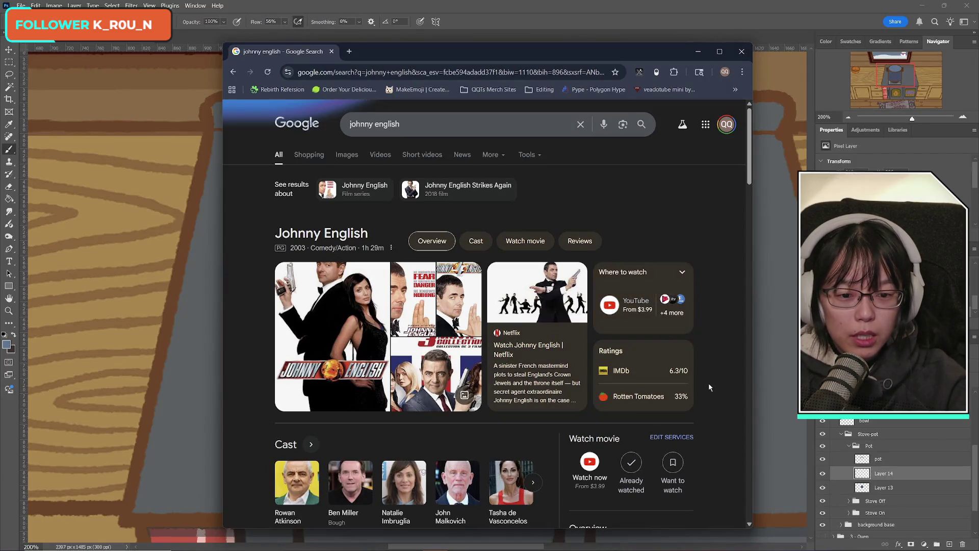
{"action": "scroll", "coordinate": [709, 384], "scroll_direction": "down", "scroll_amount": 3}
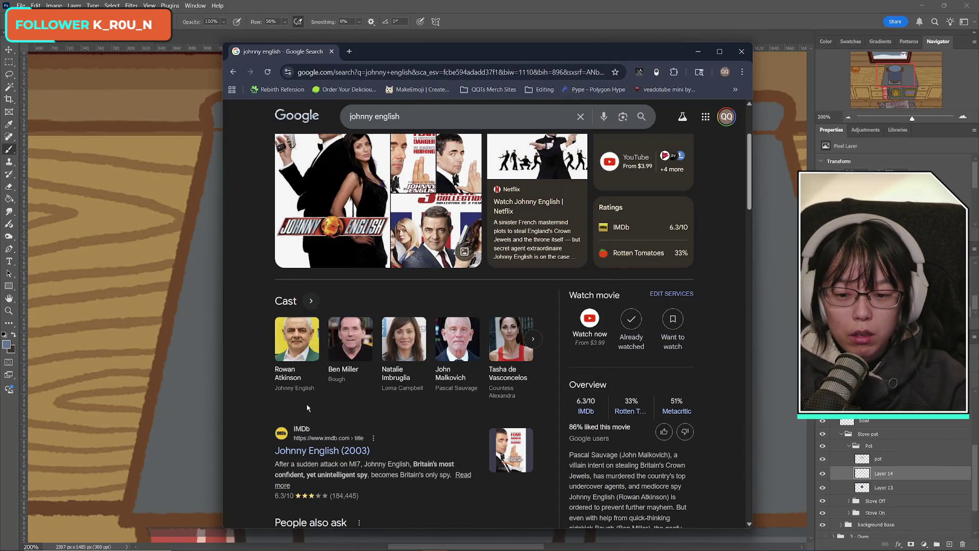
{"action": "triple_click", "coordinate": [343, 120]}
{"action": "type", "text": "monk"}
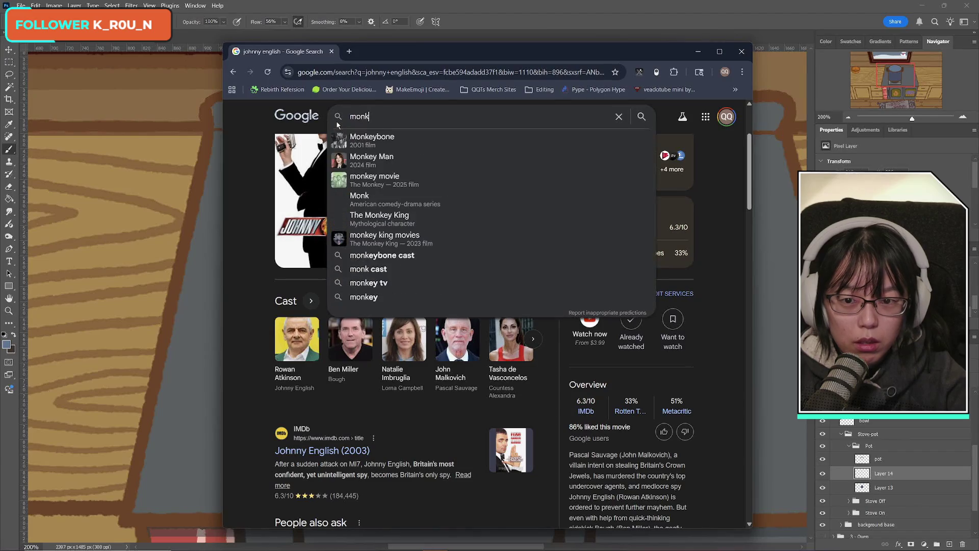
{"action": "key", "text": "Return"}
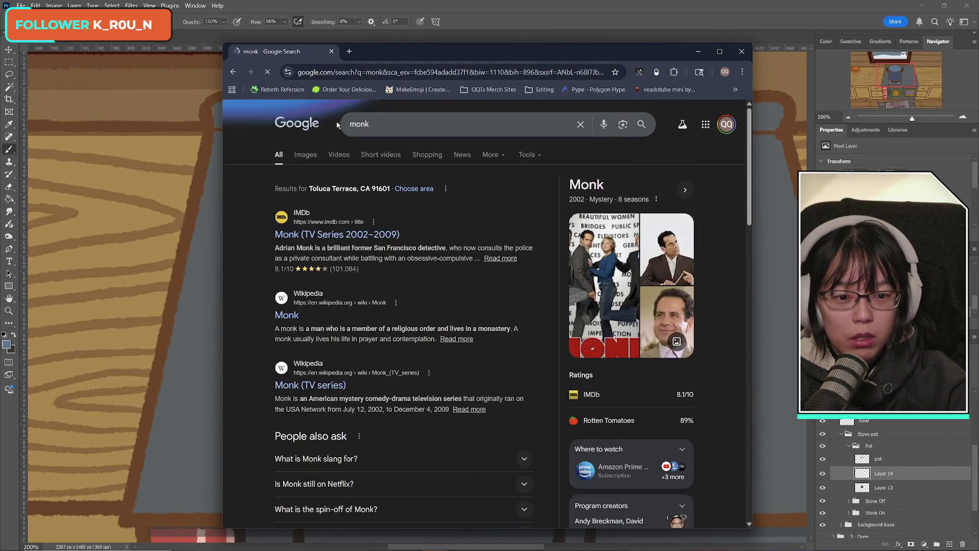
- Return to the Johnny English results, open Rowan Atkinson from the cast, then close the browser
{"action": "left_click", "coordinate": [233, 72]}
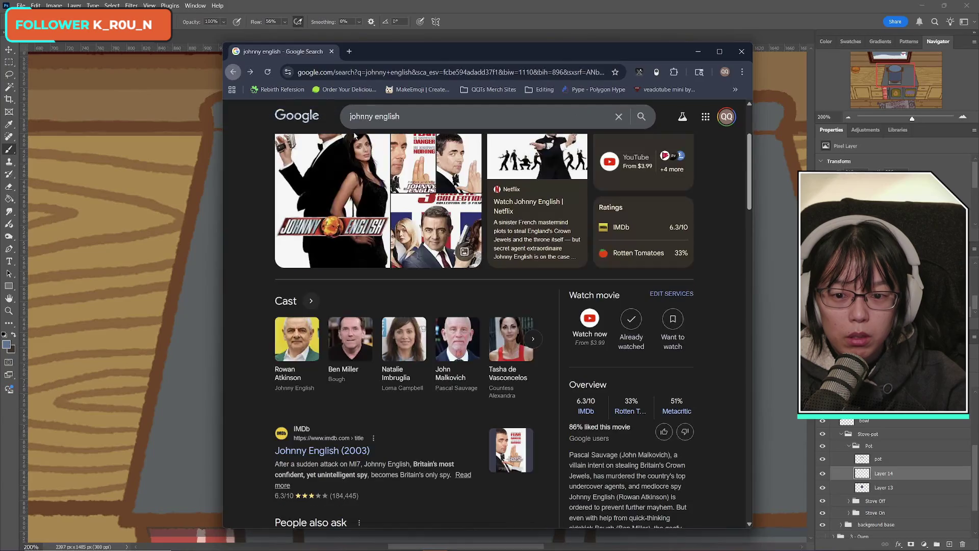
{"action": "left_click", "coordinate": [297, 338]}
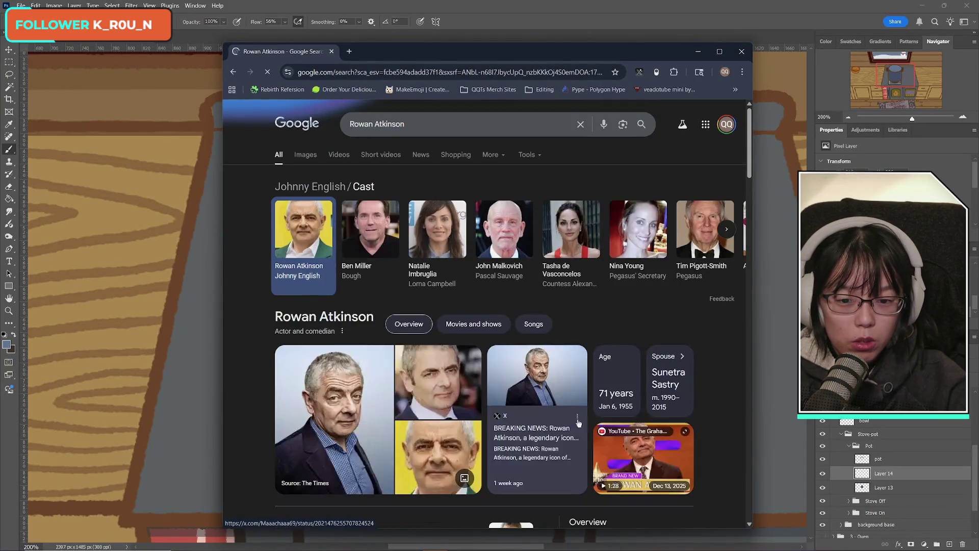
{"action": "scroll", "coordinate": [731, 423], "scroll_direction": "down", "scroll_amount": 5}
{"action": "scroll", "coordinate": [724, 418], "scroll_direction": "down", "scroll_amount": 2}
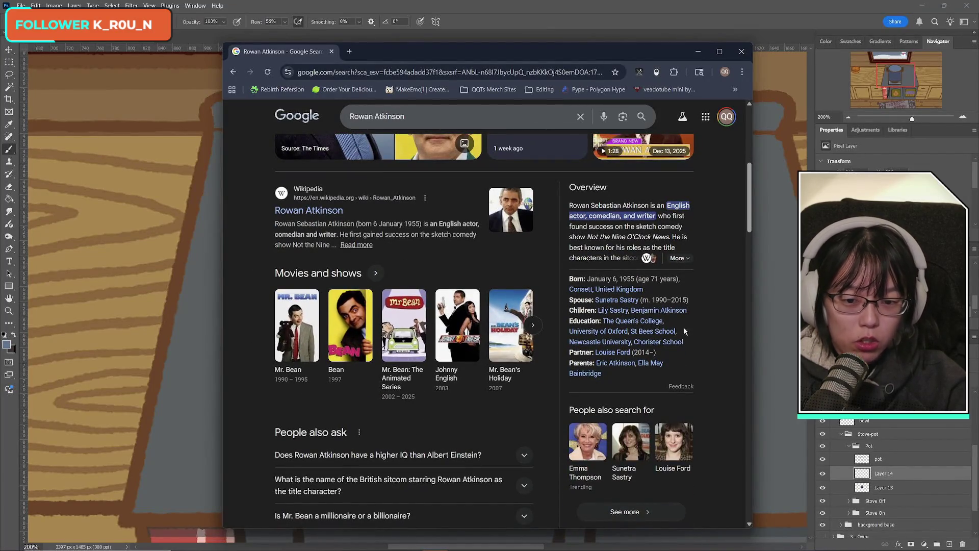
{"action": "scroll", "coordinate": [713, 384], "scroll_direction": "up", "scroll_amount": 7}
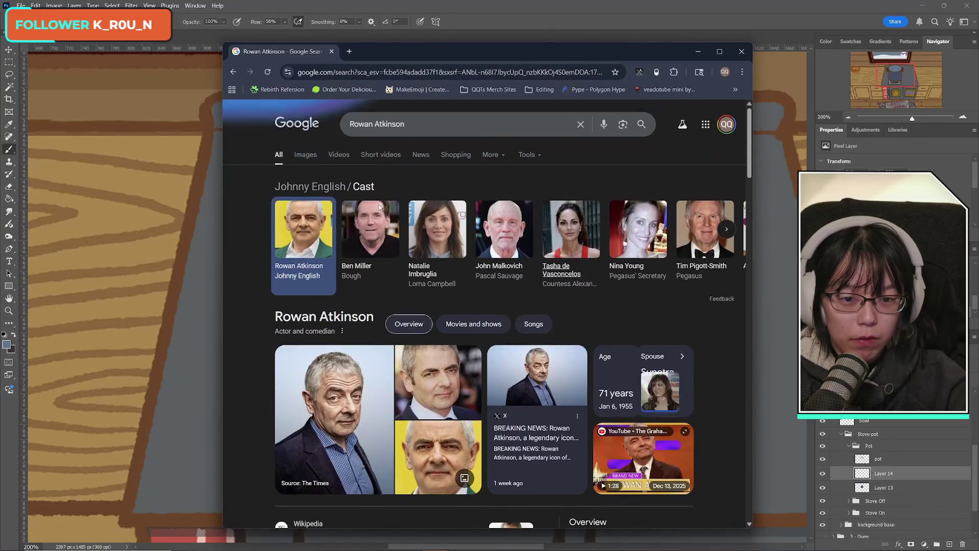
{"action": "left_click", "coordinate": [331, 52]}
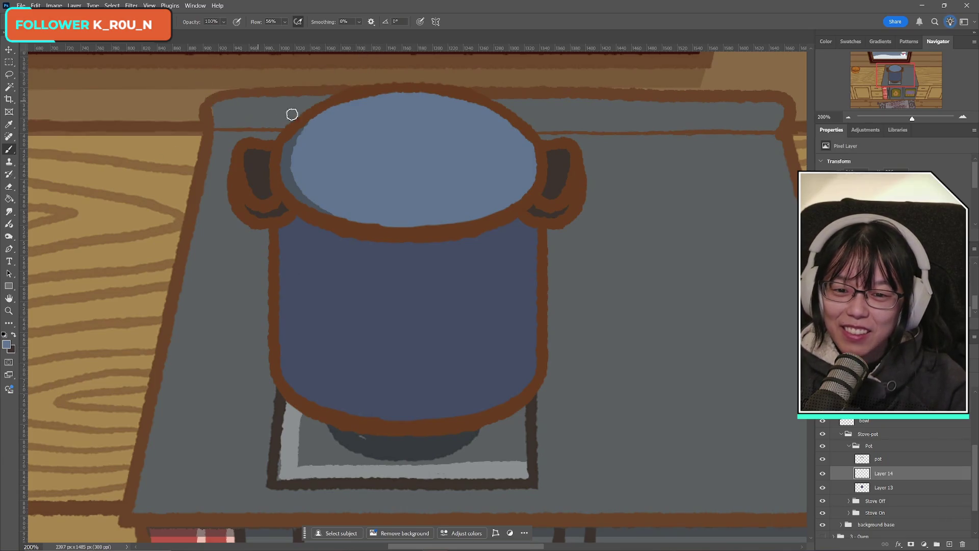
{"action": "left_click", "coordinate": [877, 461]}
{"action": "left_click", "coordinate": [9, 187]}
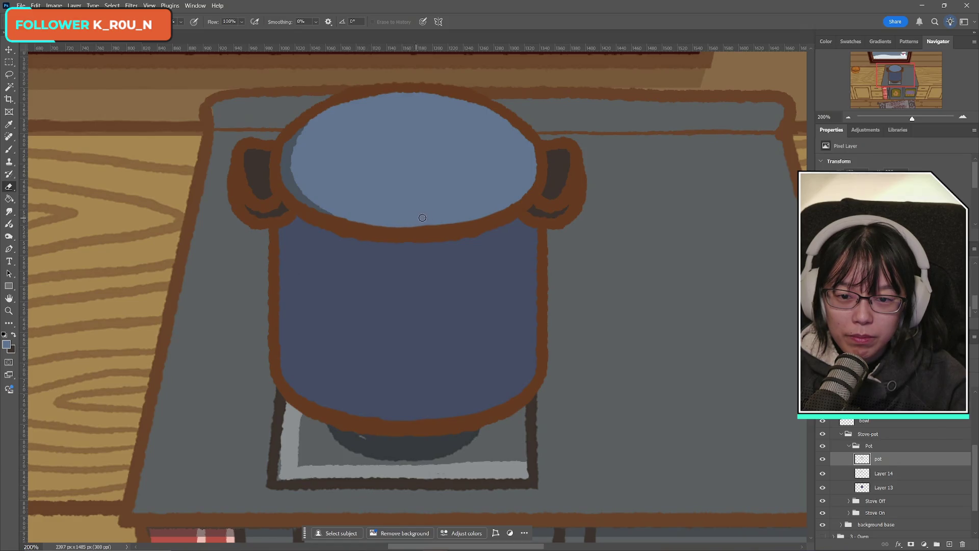
{"action": "left_click", "coordinate": [10, 149]}
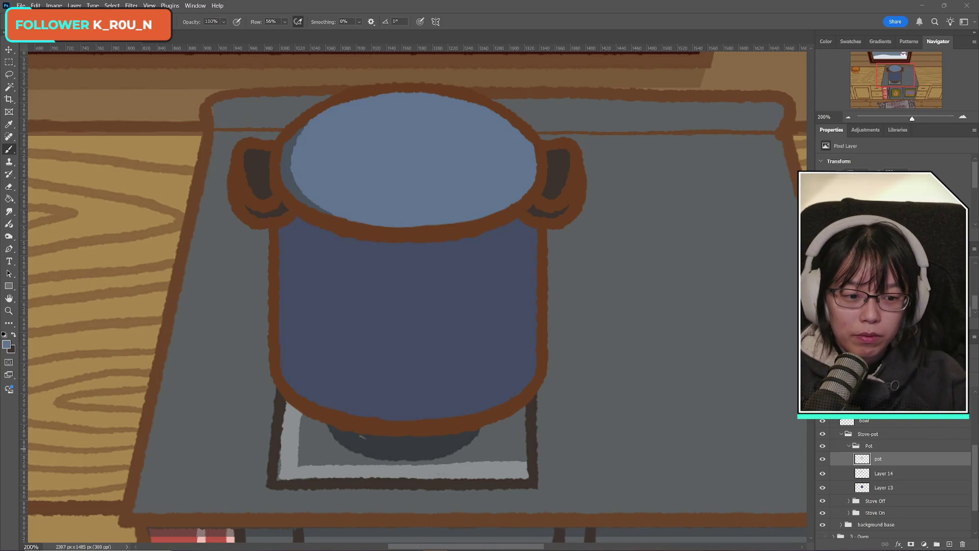
{"action": "left_click", "coordinate": [822, 459]}
{"action": "left_click", "coordinate": [822, 460]}
{"action": "left_click", "coordinate": [823, 461]}
{"action": "left_click", "coordinate": [822, 460]}
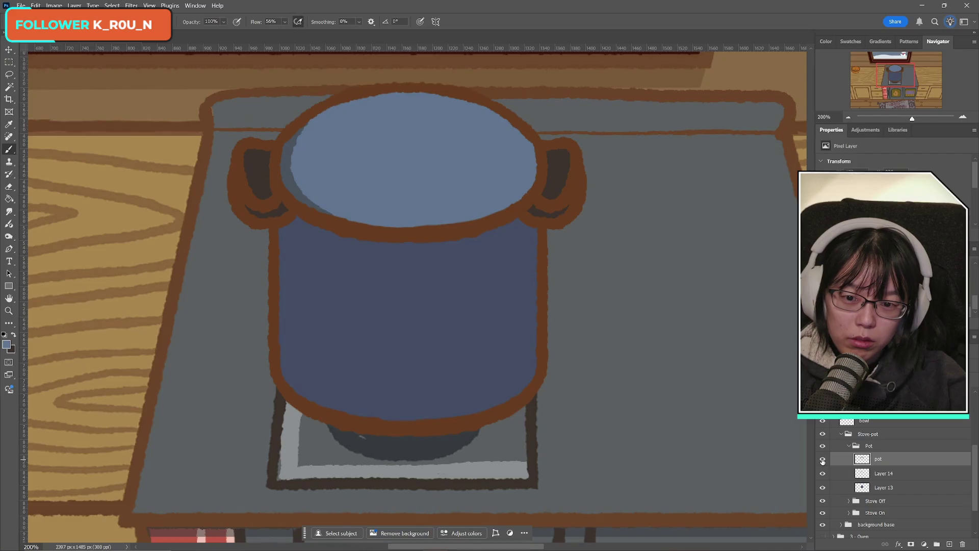
{"action": "left_click", "coordinate": [822, 461]}
{"action": "left_click", "coordinate": [823, 461]}
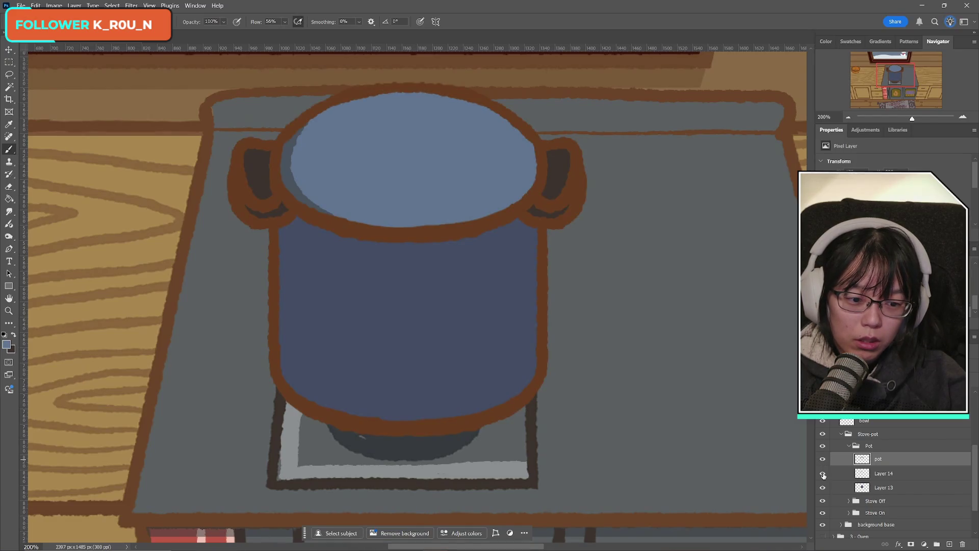
{"action": "left_click", "coordinate": [822, 474]}
{"action": "left_click", "coordinate": [823, 474]}
{"action": "left_click", "coordinate": [823, 474]}
{"action": "left_click", "coordinate": [823, 475]}
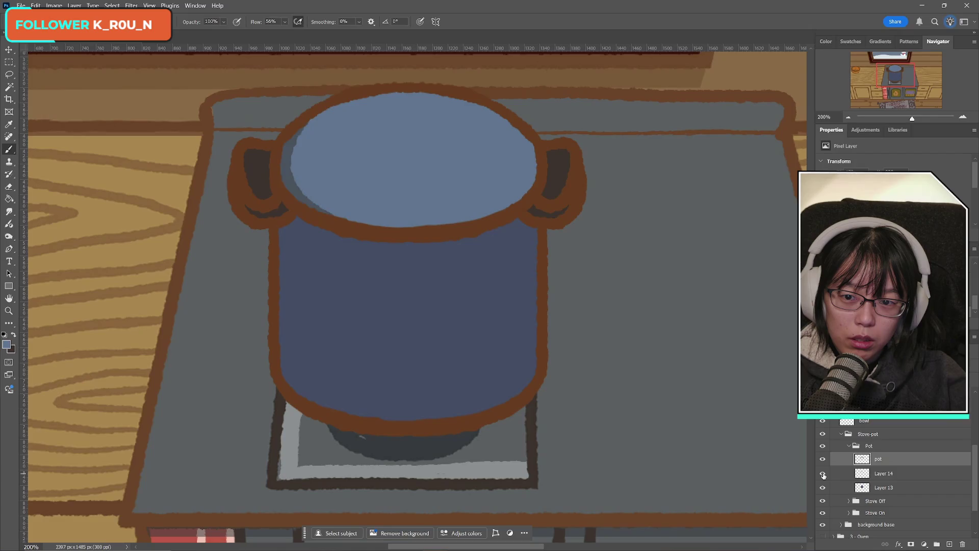
{"action": "left_click", "coordinate": [823, 474]}
{"action": "left_click", "coordinate": [823, 474]}
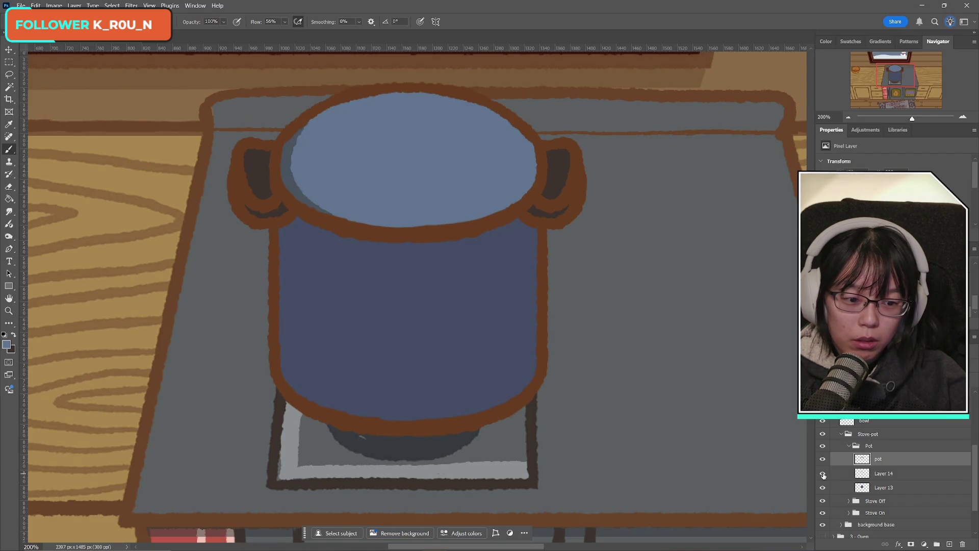
{"action": "left_click", "coordinate": [822, 475]}
{"action": "left_click", "coordinate": [823, 474]}
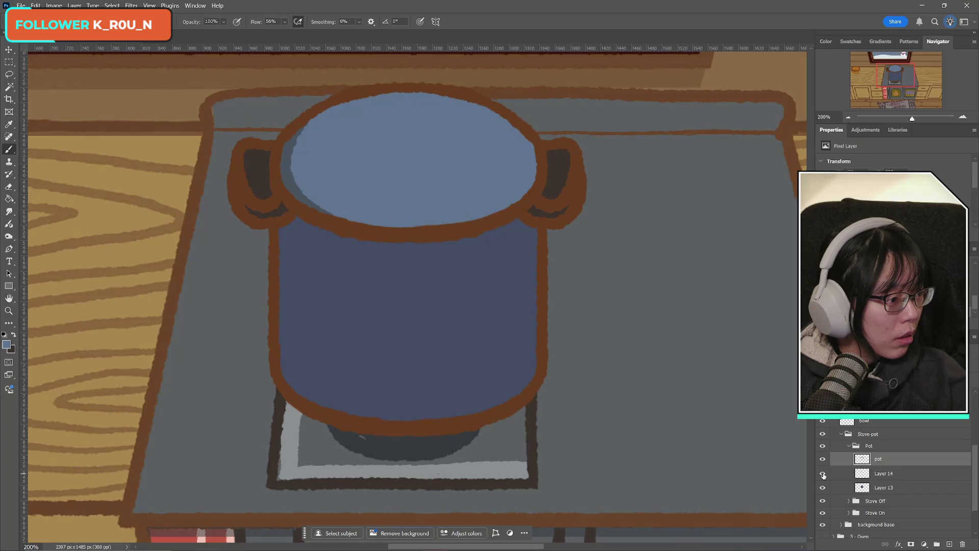
{"action": "left_click", "coordinate": [822, 474]}
{"action": "left_click", "coordinate": [822, 475]}
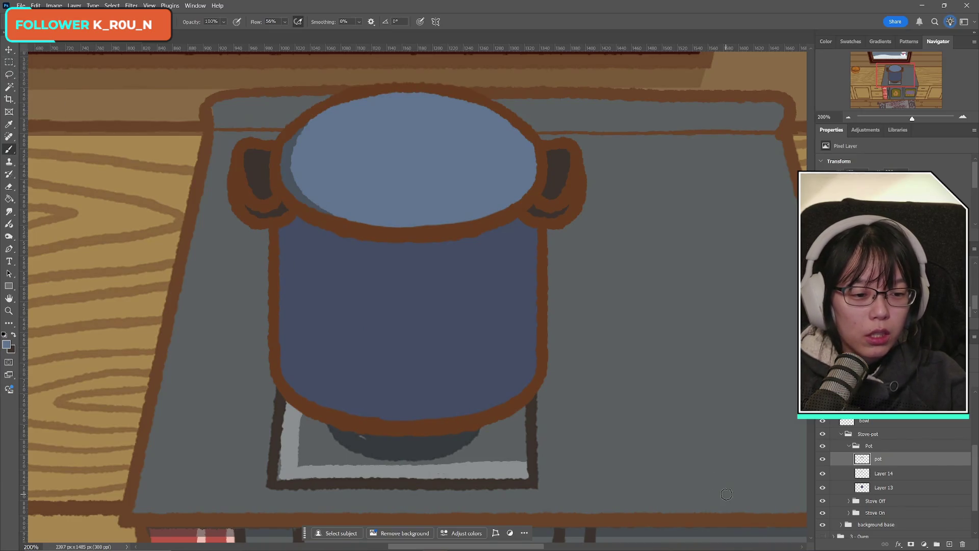
{"action": "left_click", "coordinate": [822, 459]}
- Check the outline and lid shading visibility, then merge Layer 14 down into Layer 13
{"action": "left_click", "coordinate": [822, 460]}
{"action": "left_click", "coordinate": [822, 461]}
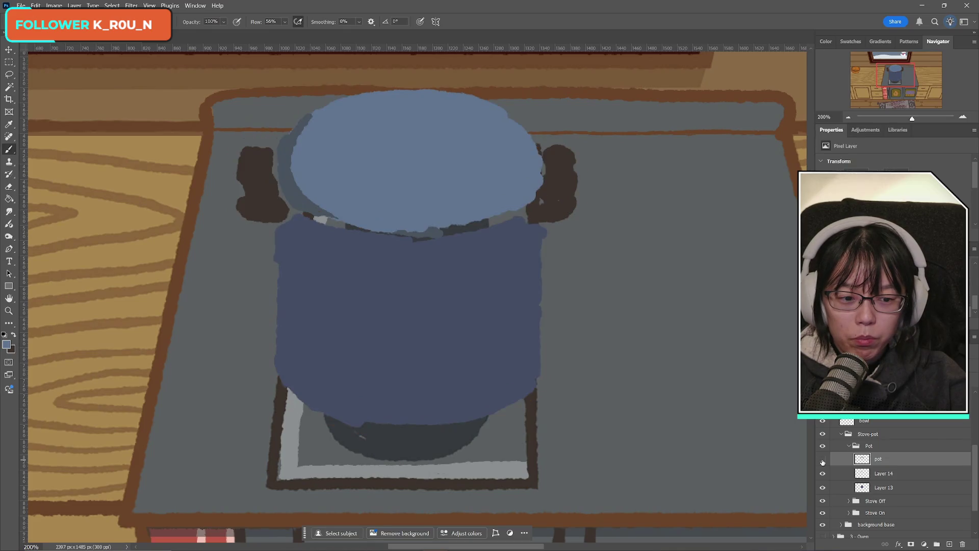
{"action": "left_click", "coordinate": [822, 460]}
{"action": "left_click", "coordinate": [826, 475]}
{"action": "left_click", "coordinate": [826, 475]}
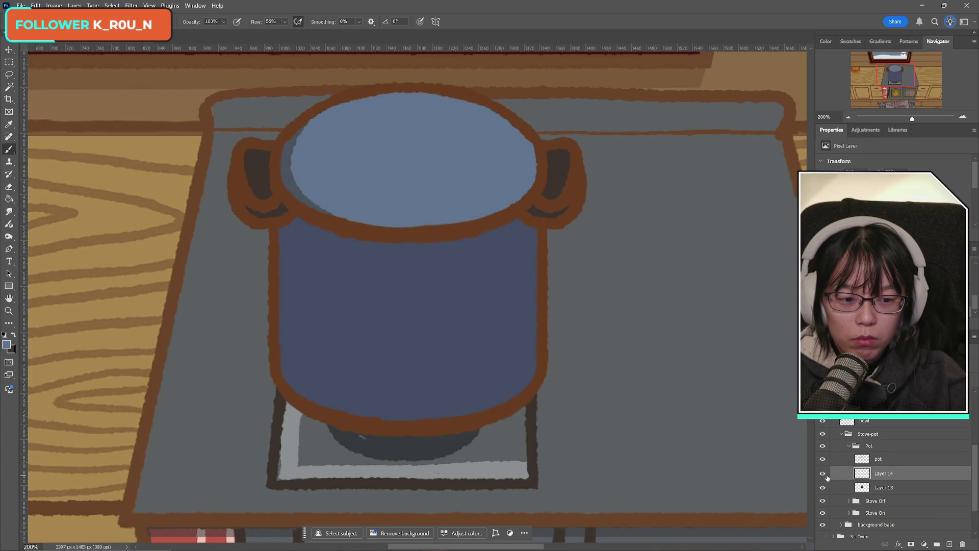
{"action": "key", "text": "ctrl+e"}
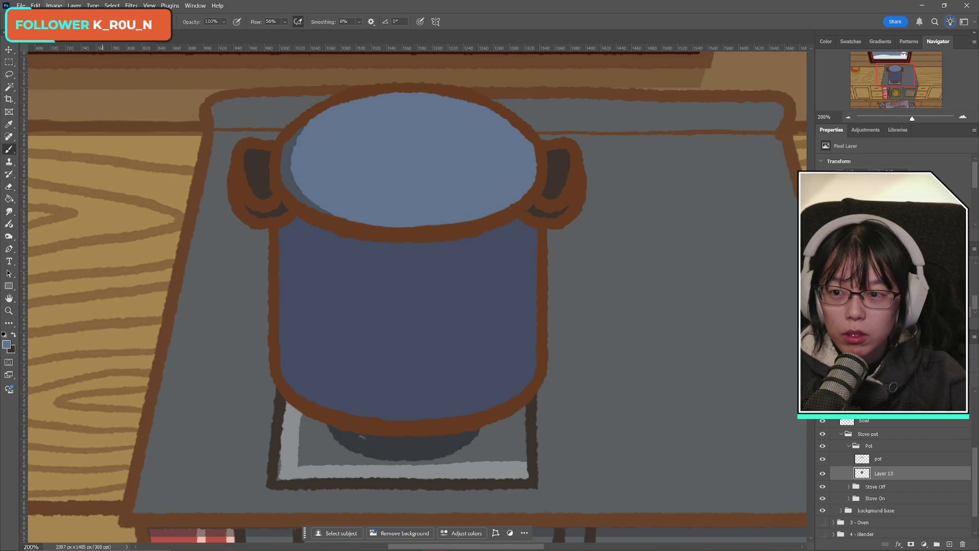
- Zoom out to view the whole illustration, then zoom back in on the pot
{"action": "left_click", "coordinate": [54, 6]}
{"action": "left_click", "coordinate": [8, 310]}
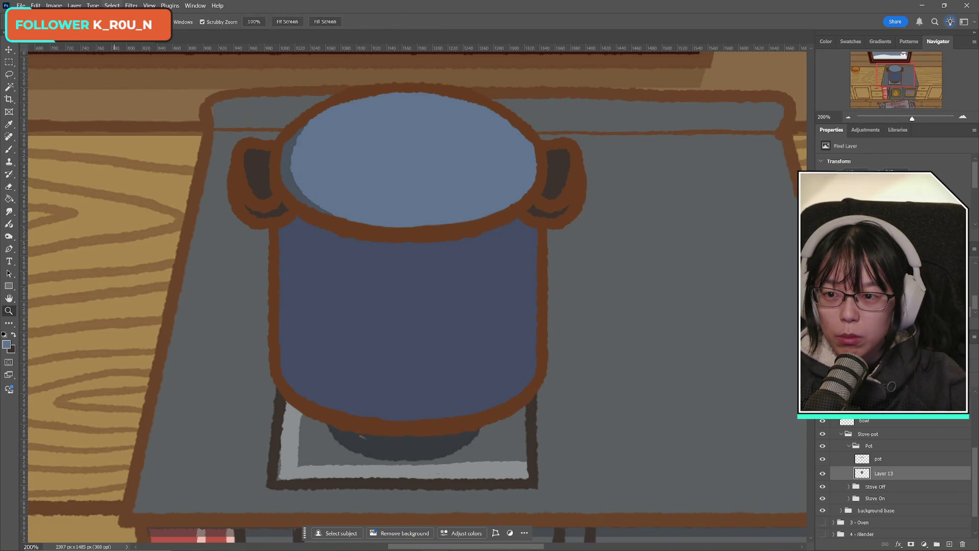
{"action": "left_click", "coordinate": [491, 204], "text": "alt"}
{"action": "left_click", "coordinate": [491, 204], "text": "alt"}
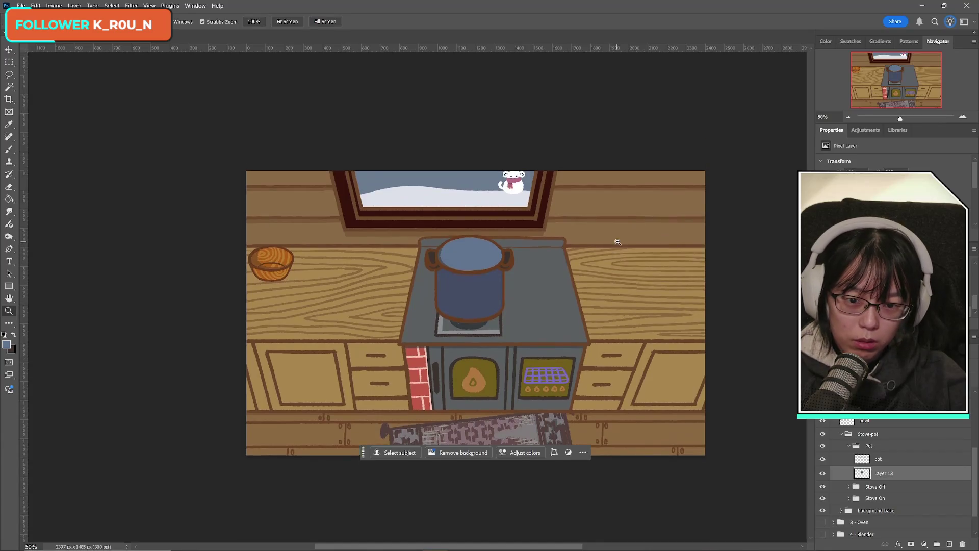
{"action": "left_click", "coordinate": [54, 5]}
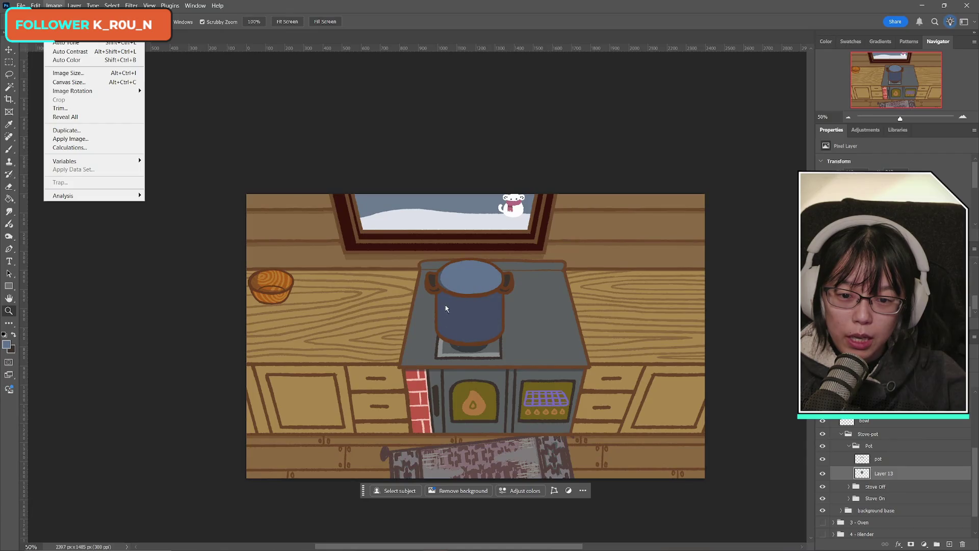
{"action": "left_click", "coordinate": [8, 314]}
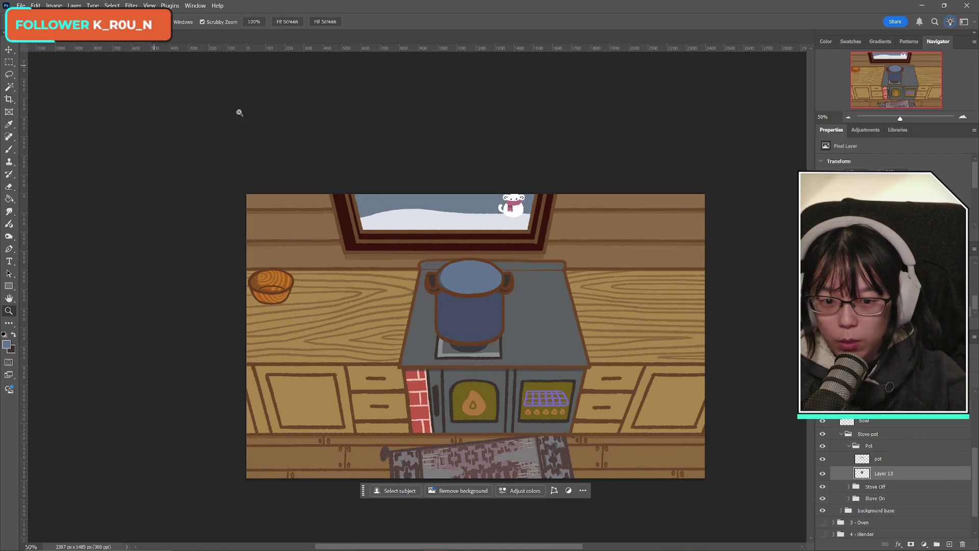
{"action": "left_click", "coordinate": [464, 336]}
{"action": "left_click", "coordinate": [464, 326]}
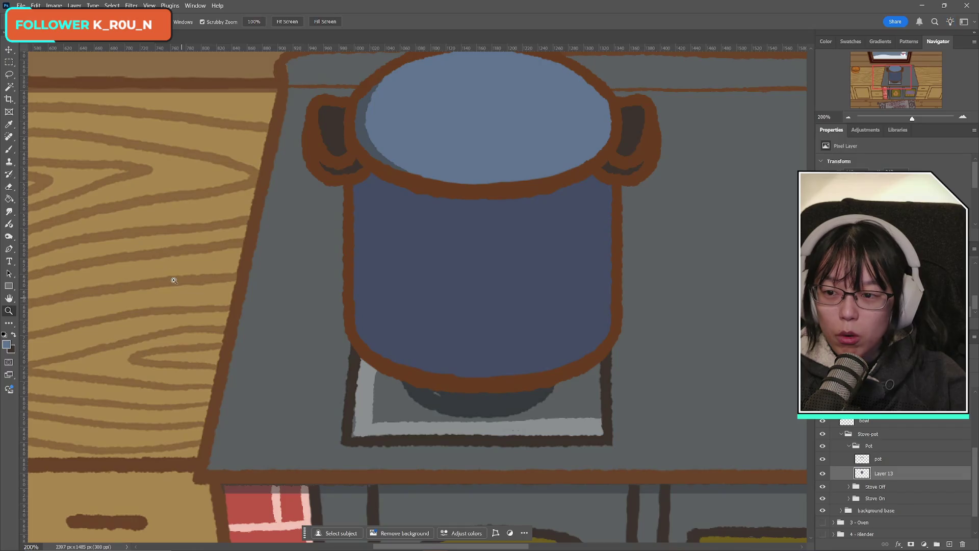
{"action": "left_click", "coordinate": [12, 154]}
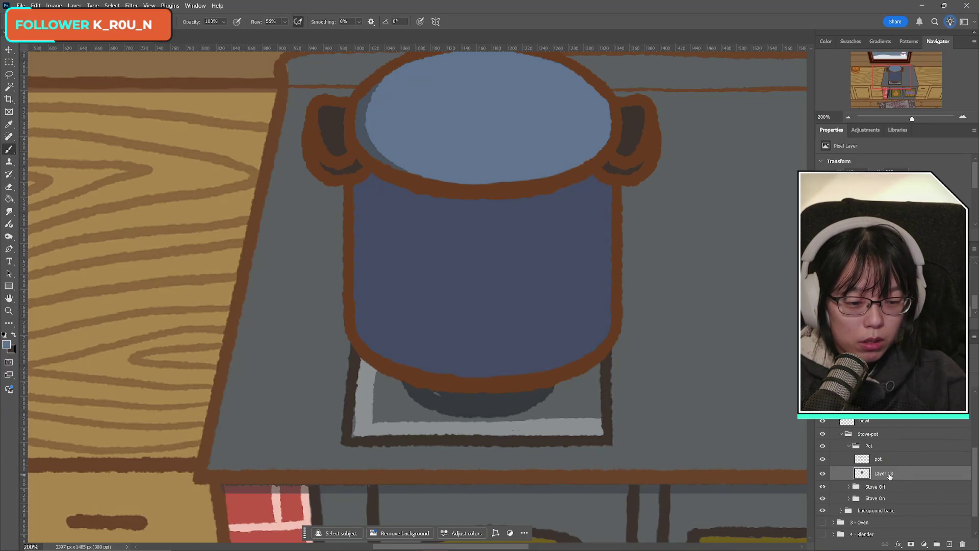
- Create an empty Layer 14 above Layer 13 inside the Pot group
{"action": "left_click", "coordinate": [949, 543]}
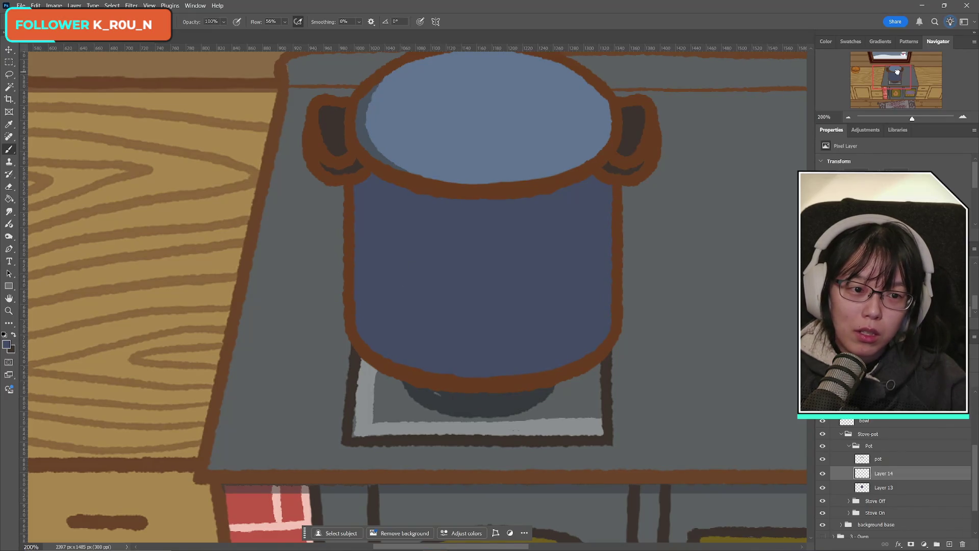
{"action": "mouse_move", "coordinate": [895, 80]}
{"action": "left_mouse_down"}
{"action": "mouse_move", "coordinate": [850, 66]}
{"action": "mouse_move", "coordinate": [850, 76]}
{"action": "mouse_move", "coordinate": [898, 68]}
{"action": "left_mouse_up"}
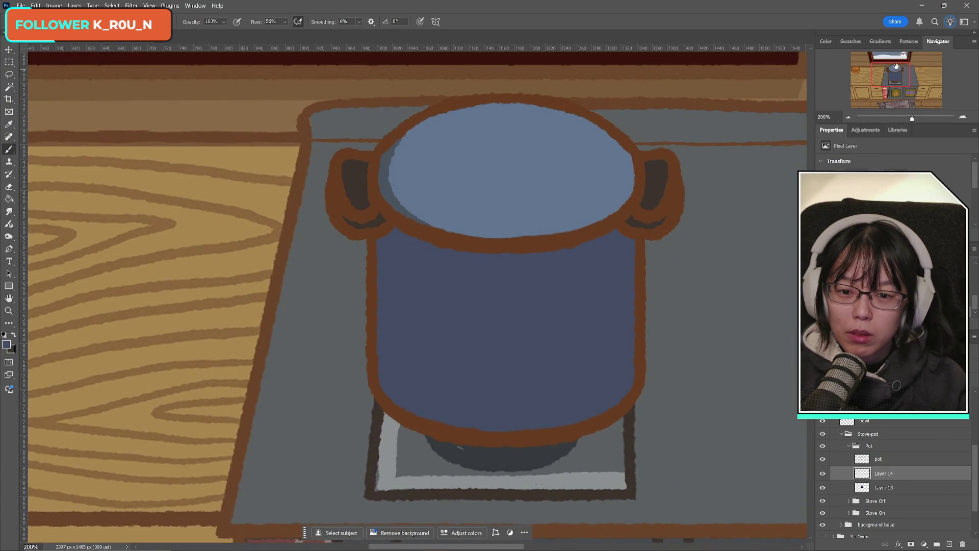
{"action": "left_click", "coordinate": [7, 345]}
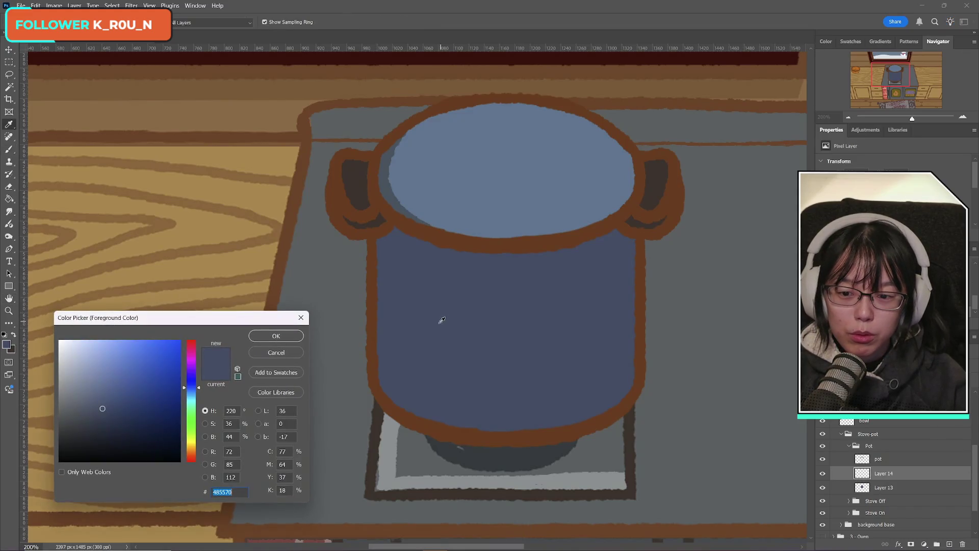
- Set a darker navy foreground, Magic Wand the pot body on Layer 13, then brush on Layer 14
{"action": "left_click", "coordinate": [115, 421]}
{"action": "left_click", "coordinate": [295, 336]}
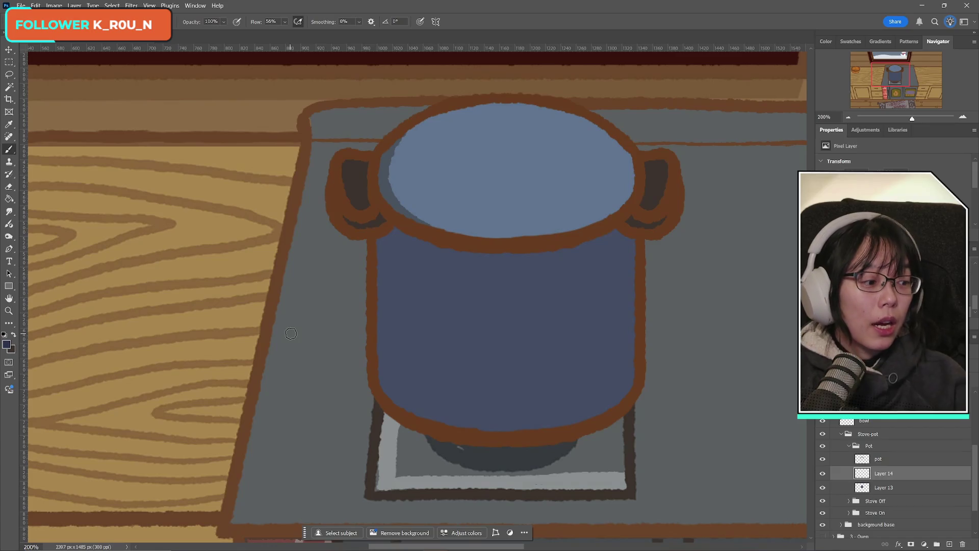
{"action": "left_click", "coordinate": [6, 87]}
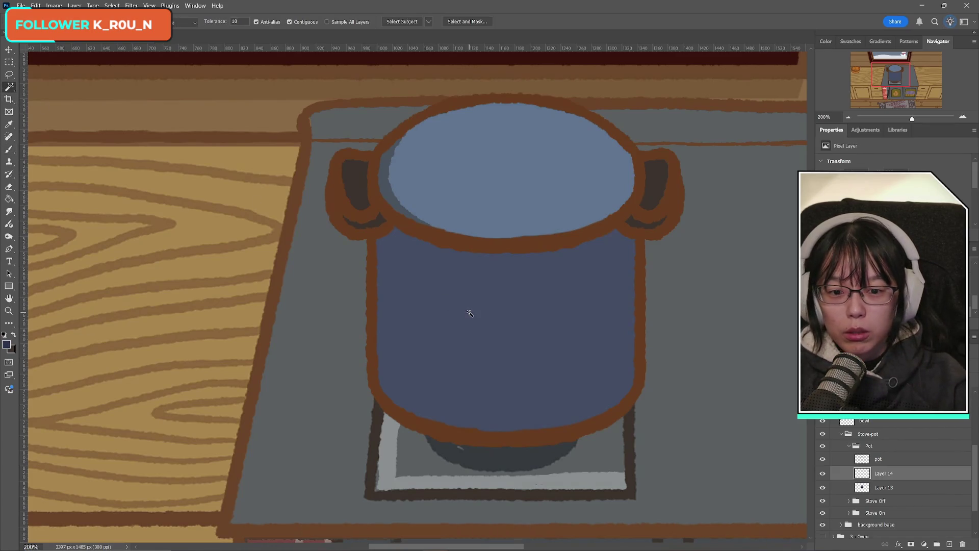
{"action": "left_click", "coordinate": [467, 312]}
{"action": "left_click", "coordinate": [884, 488]}
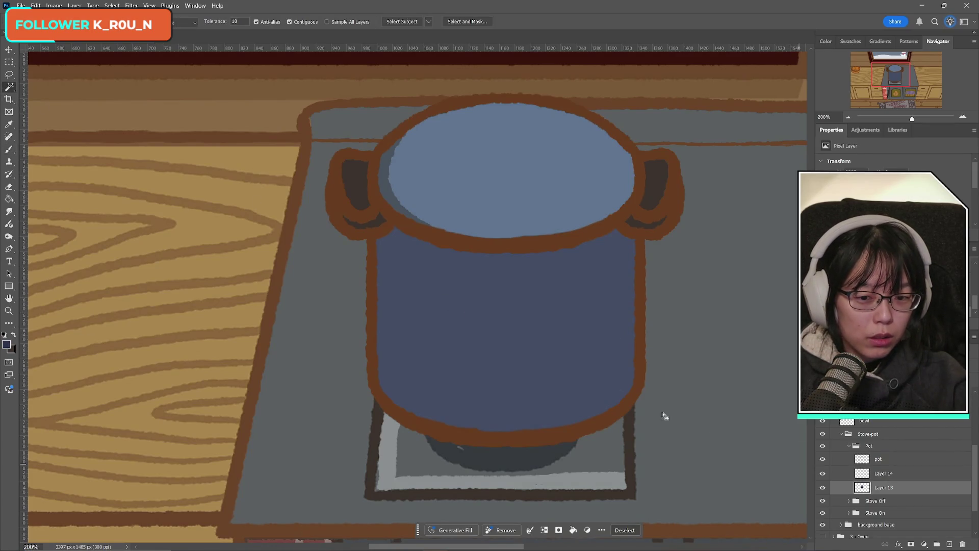
{"action": "left_click", "coordinate": [500, 328]}
{"action": "left_click", "coordinate": [891, 479]}
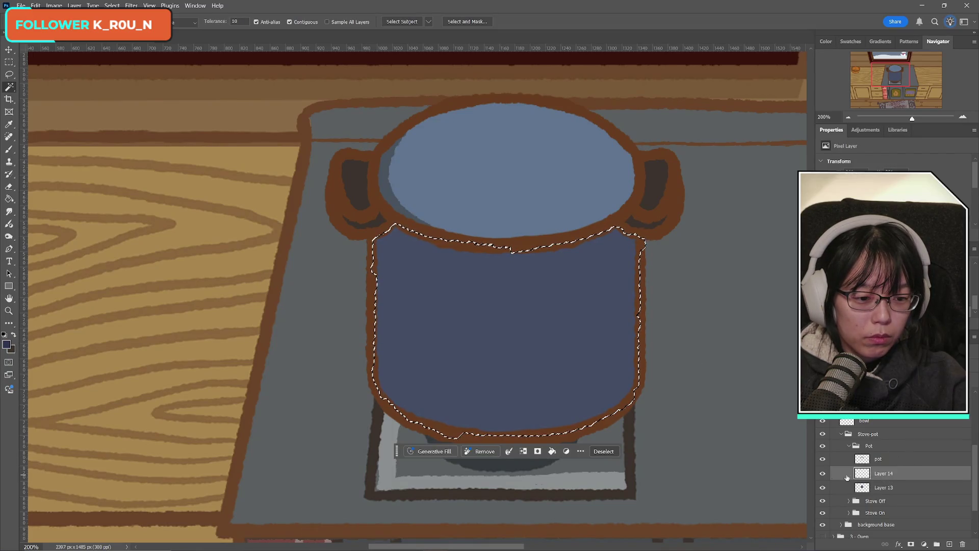
{"action": "left_click", "coordinate": [9, 148]}
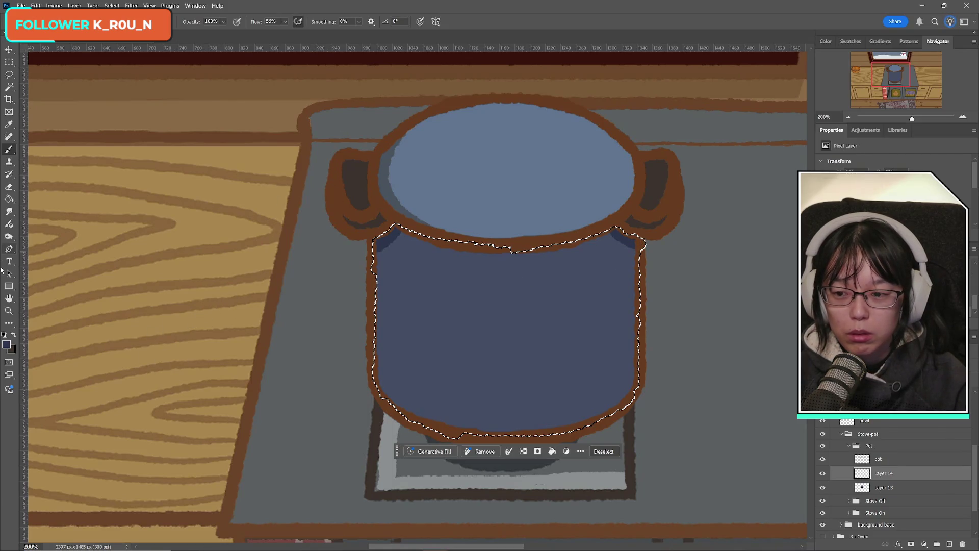
{"action": "left_click", "coordinate": [7, 344]}
- Sample the pot body's blue and pick the lighter blue 536895 as the foreground colour
{"action": "left_click", "coordinate": [472, 335]}
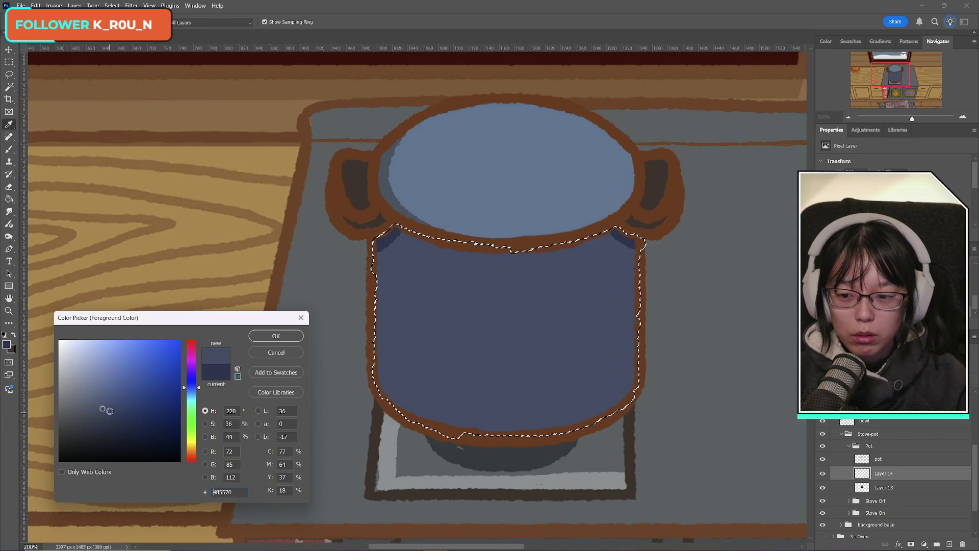
{"action": "left_click", "coordinate": [113, 390]}
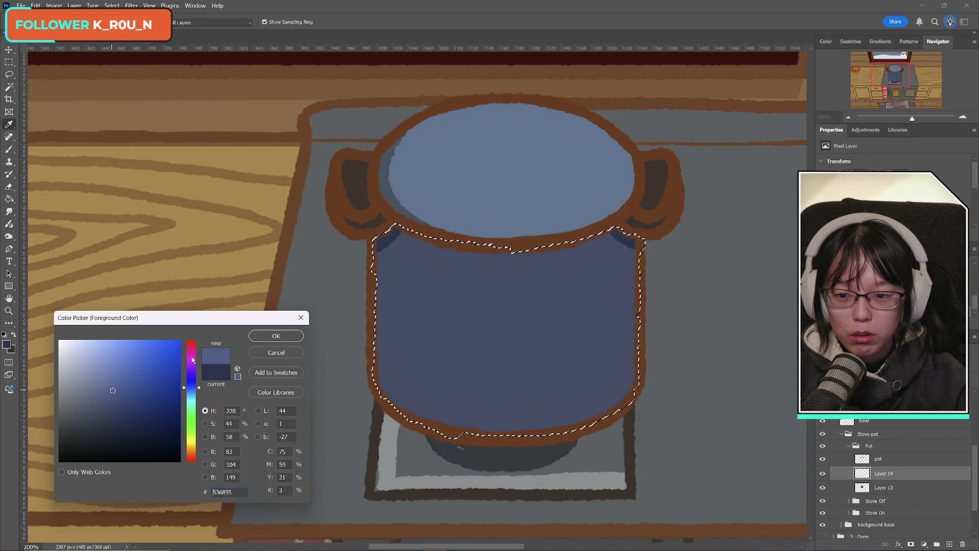
{"action": "left_click", "coordinate": [273, 337]}
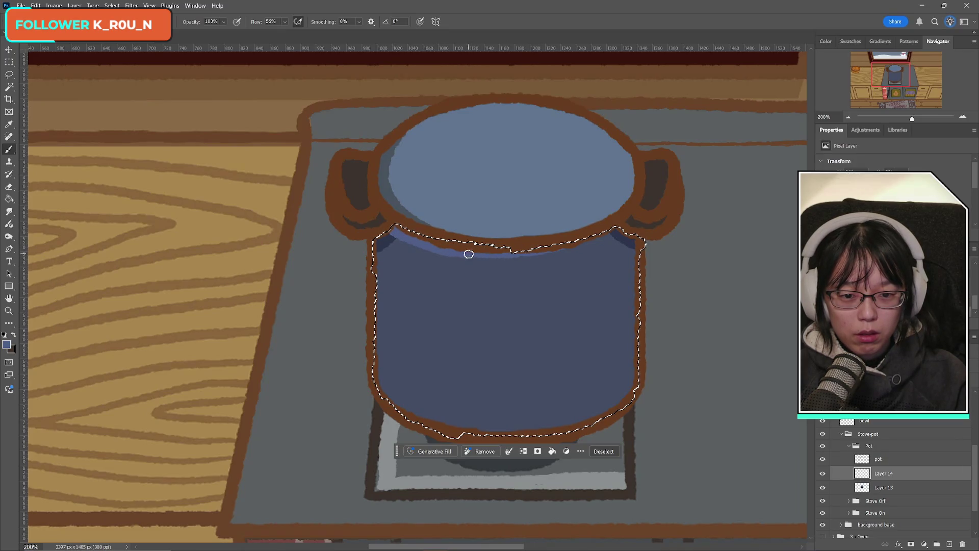
- Brush a light-blue highlight beneath the rim and along the pot's lower-left and bottom edge
{"action": "left_click_drag", "start_coordinate": [468, 254], "coordinate": [535, 247]}
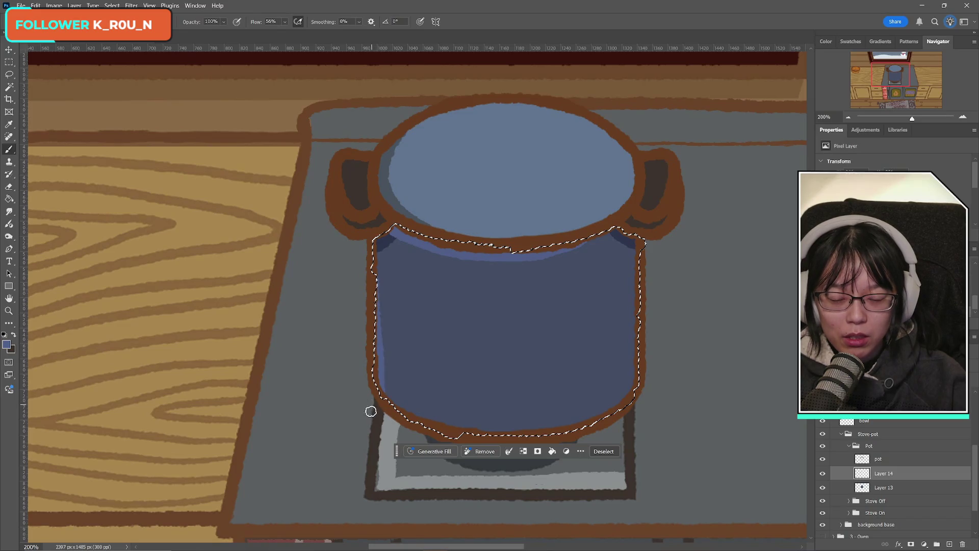
{"action": "mouse_move", "coordinate": [383, 389]}
{"action": "left_mouse_down"}
{"action": "mouse_move", "coordinate": [422, 419]}
{"action": "mouse_move", "coordinate": [510, 432]}
{"action": "left_mouse_up"}
{"action": "key", "text": "ctrl+z"}
{"action": "left_click_drag", "start_coordinate": [376, 386], "coordinate": [510, 431]}
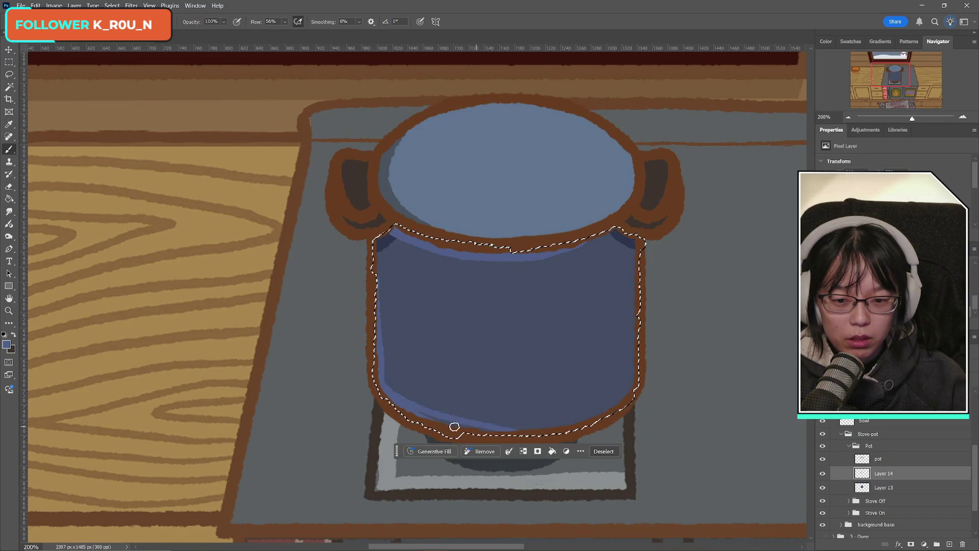
{"action": "key", "text": "ctrl+z"}
{"action": "left_click_drag", "start_coordinate": [402, 403], "coordinate": [508, 430]}
{"action": "left_click_drag", "start_coordinate": [374, 386], "coordinate": [510, 435]}
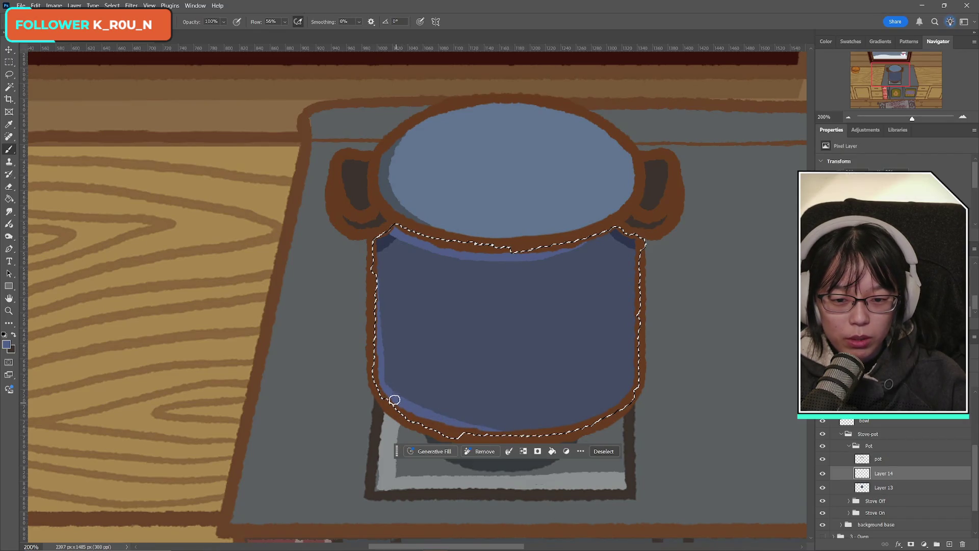
{"action": "mouse_move", "coordinate": [394, 399]}
{"action": "left_mouse_down"}
{"action": "mouse_move", "coordinate": [548, 433]}
{"action": "mouse_move", "coordinate": [474, 431]}
{"action": "mouse_move", "coordinate": [574, 431]}
{"action": "left_mouse_up"}
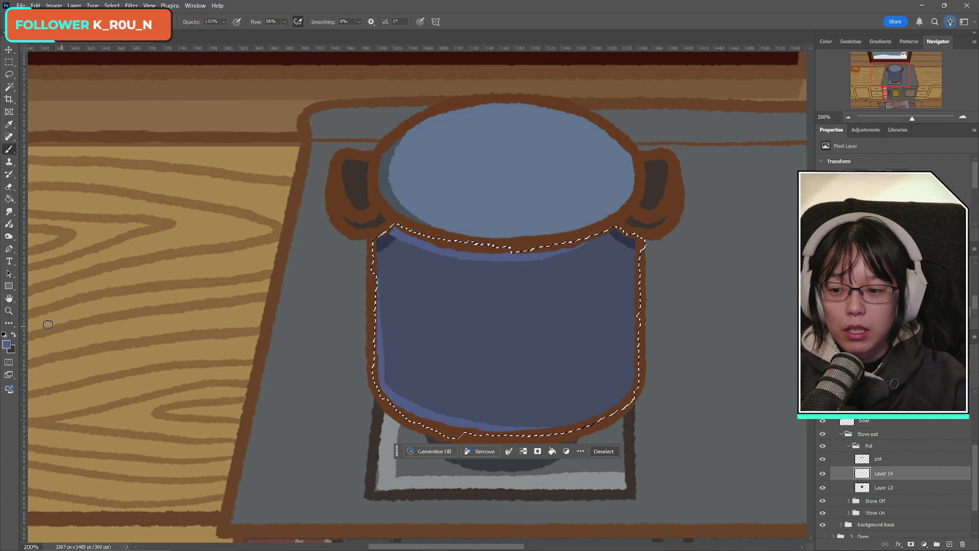
{"action": "left_click", "coordinate": [7, 344]}
- Sample a new colour from the lid, clear the pot selection, and compare Layers 13 and 14
{"action": "left_click", "coordinate": [459, 200]}
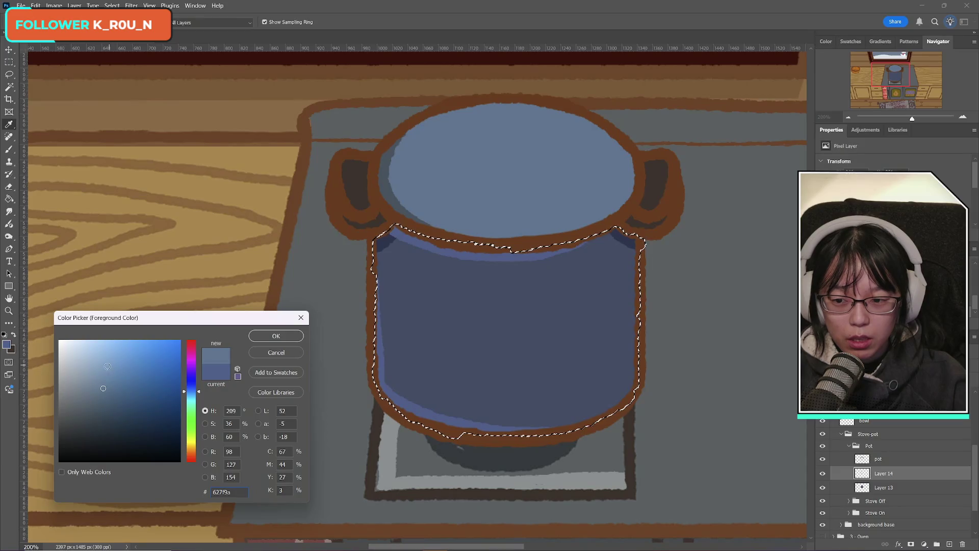
{"action": "key", "text": "Return"}
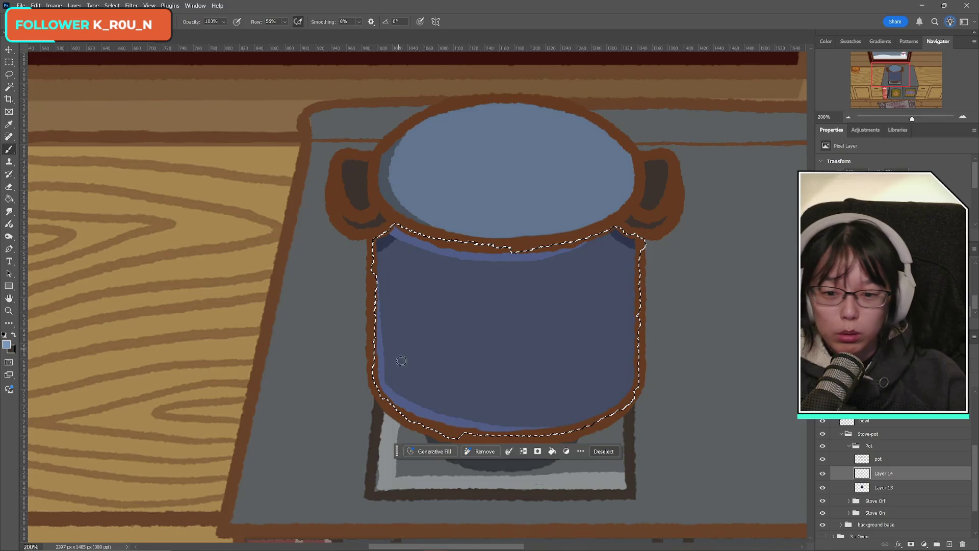
{"action": "left_click", "coordinate": [10, 61]}
{"action": "left_click", "coordinate": [94, 162]}
{"action": "left_click", "coordinate": [9, 186]}
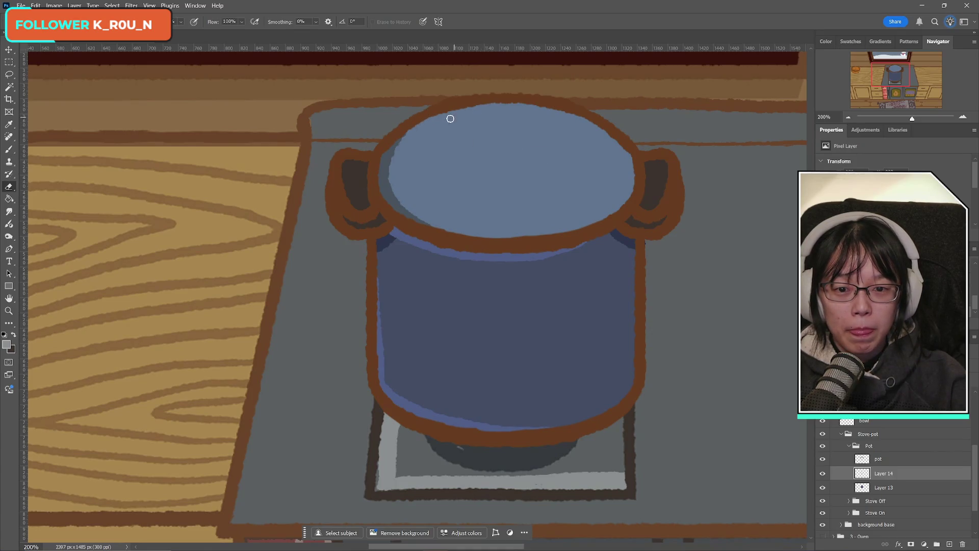
{"action": "left_click", "coordinate": [884, 488]}
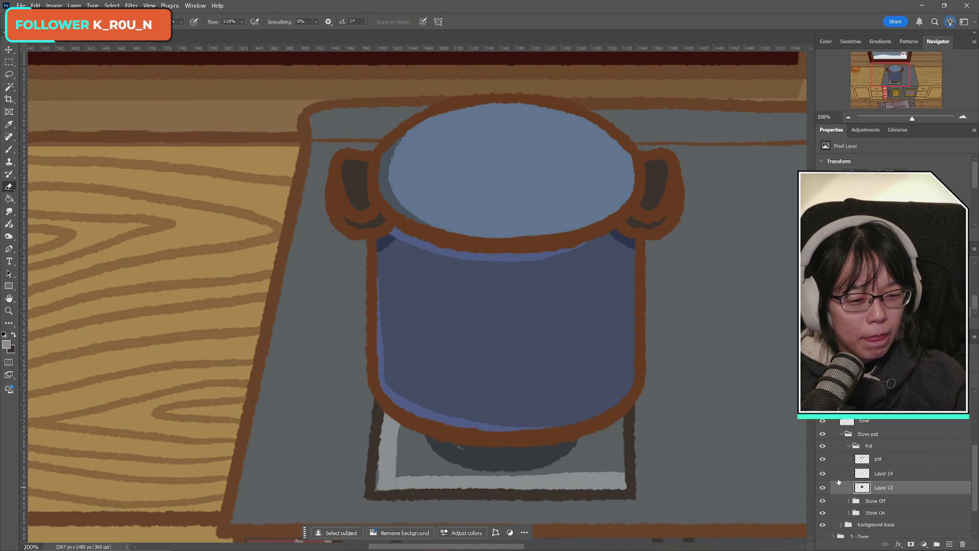
{"action": "left_click", "coordinate": [821, 474]}
{"action": "left_click", "coordinate": [822, 474]}
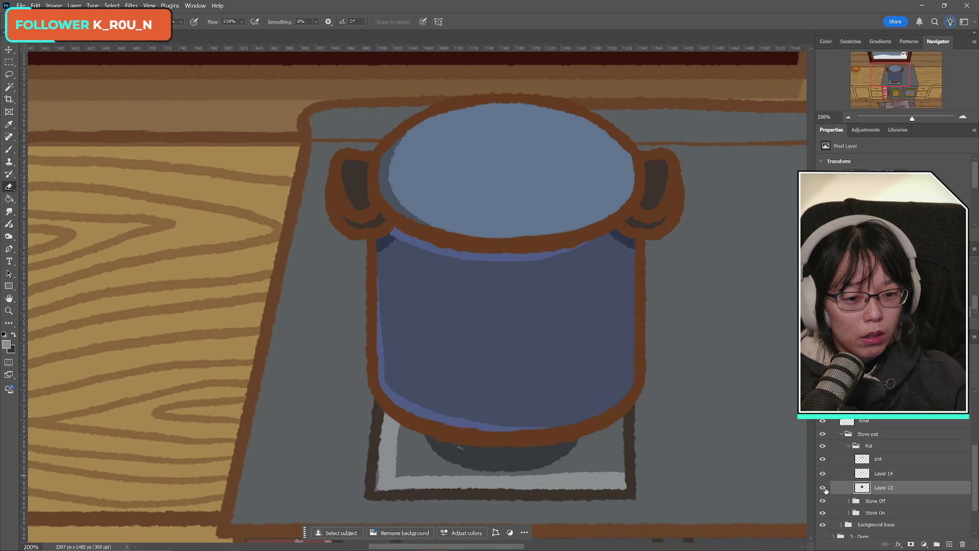
{"action": "left_click", "coordinate": [824, 489]}
{"action": "left_click", "coordinate": [822, 488]}
{"action": "left_click", "coordinate": [890, 475]}
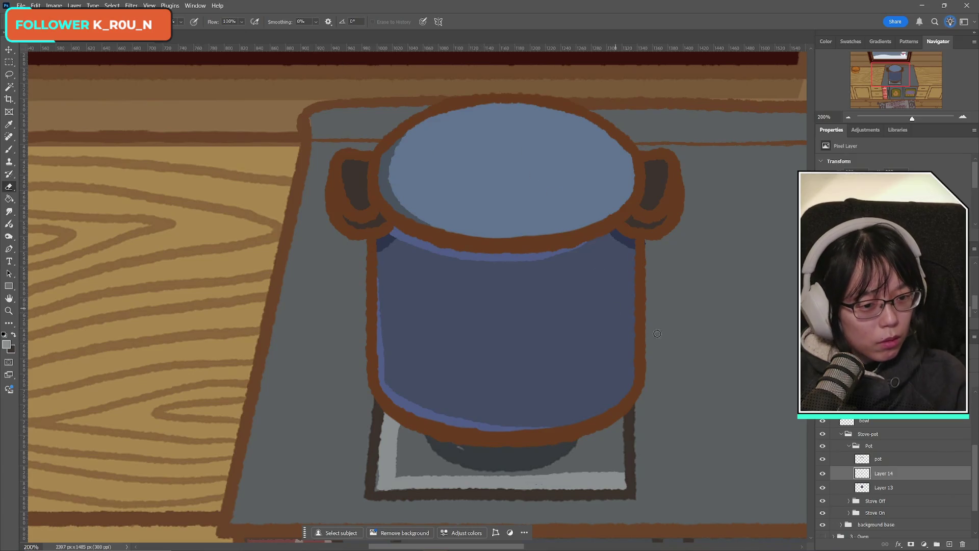
{"action": "key", "text": "alt+bracketleft"}
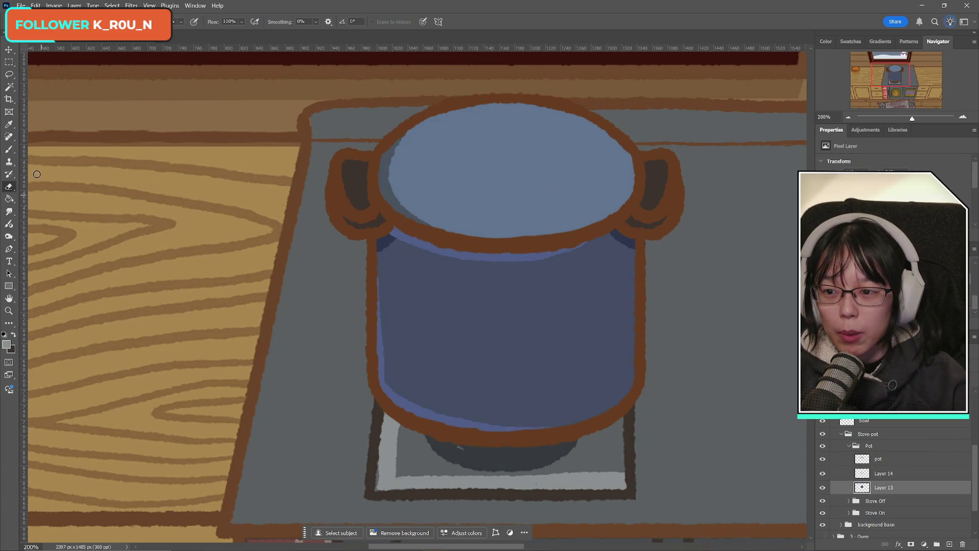
- Paint a pale highlight along the lid's top edge and down its right side
{"action": "left_click", "coordinate": [9, 149]}
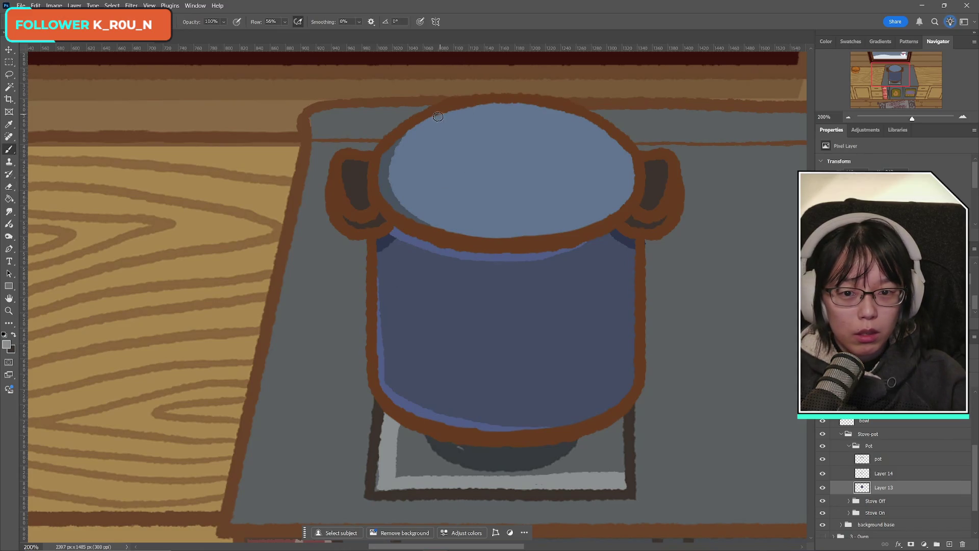
{"action": "left_click_drag", "start_coordinate": [423, 121], "coordinate": [520, 106]}
{"action": "key", "text": "ctrl+z"}
{"action": "mouse_move", "coordinate": [421, 119]}
{"action": "left_mouse_down"}
{"action": "mouse_move", "coordinate": [554, 109]}
{"action": "mouse_move", "coordinate": [631, 164]}
{"action": "left_mouse_up"}
{"action": "mouse_move", "coordinate": [586, 129]}
{"action": "left_mouse_down"}
{"action": "mouse_move", "coordinate": [615, 151]}
{"action": "mouse_move", "coordinate": [632, 184]}
{"action": "mouse_move", "coordinate": [632, 201]}
{"action": "mouse_move", "coordinate": [620, 210]}
{"action": "left_mouse_up"}
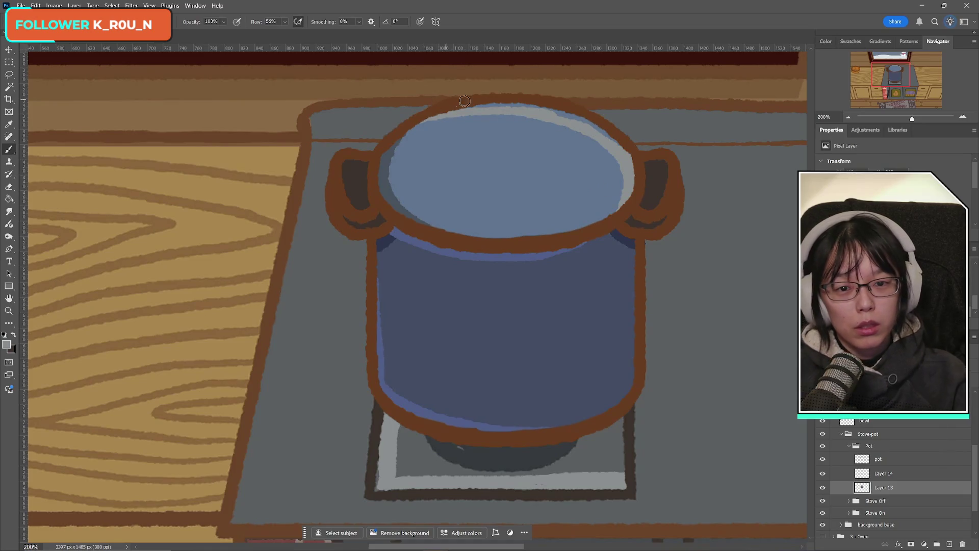
{"action": "mouse_move", "coordinate": [479, 108]}
{"action": "left_mouse_down"}
{"action": "mouse_move", "coordinate": [526, 106]}
{"action": "mouse_move", "coordinate": [462, 110]}
{"action": "mouse_move", "coordinate": [583, 124]}
{"action": "mouse_move", "coordinate": [566, 114]}
{"action": "mouse_move", "coordinate": [603, 131]}
{"action": "mouse_move", "coordinate": [624, 154]}
{"action": "mouse_move", "coordinate": [608, 136]}
{"action": "mouse_move", "coordinate": [625, 164]}
{"action": "mouse_move", "coordinate": [622, 208]}
{"action": "left_mouse_up"}
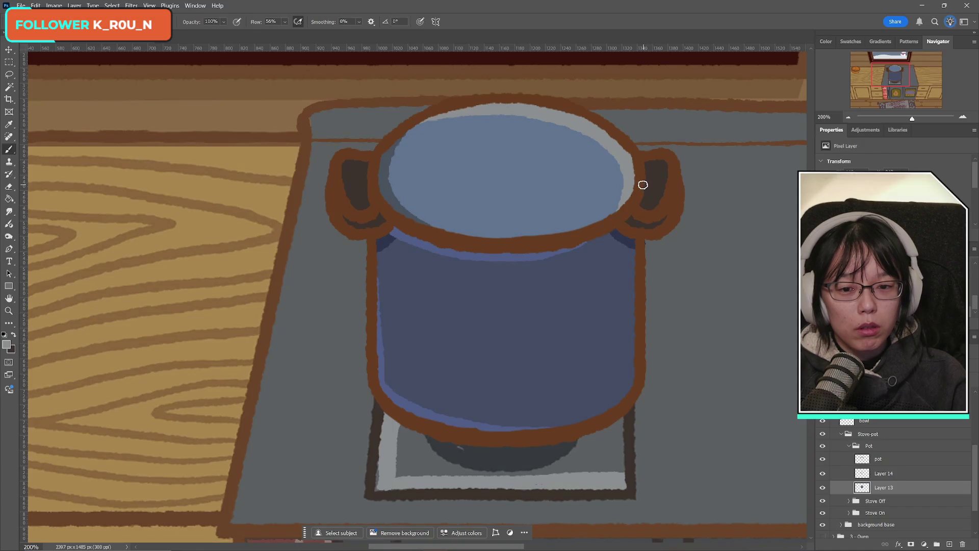
- Touch up the upper-right rim with the sampled light rim colour, then sample the pot's dark blue
{"action": "left_click", "coordinate": [513, 253], "text": "alt"}
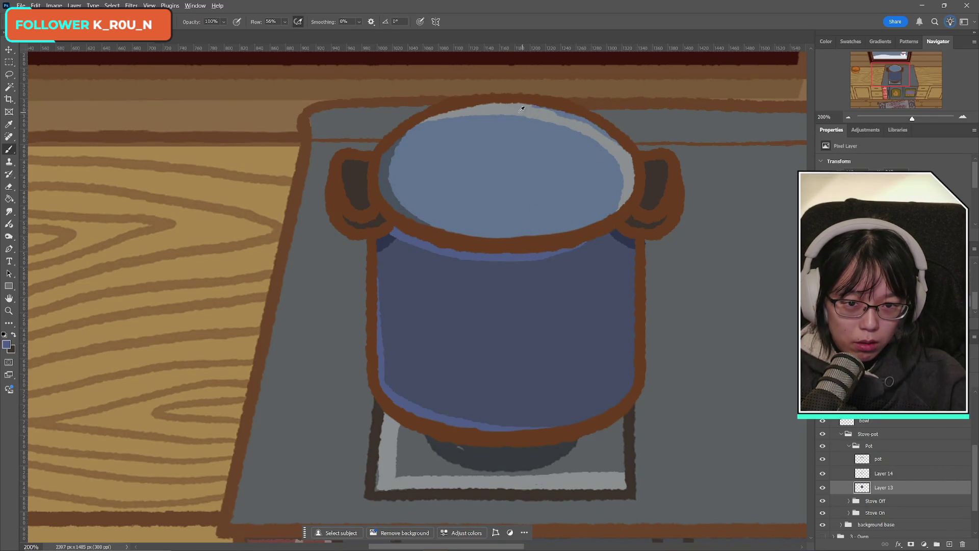
{"action": "left_click_drag", "start_coordinate": [527, 105], "coordinate": [596, 136]}
{"action": "key", "text": "ctrl+z"}
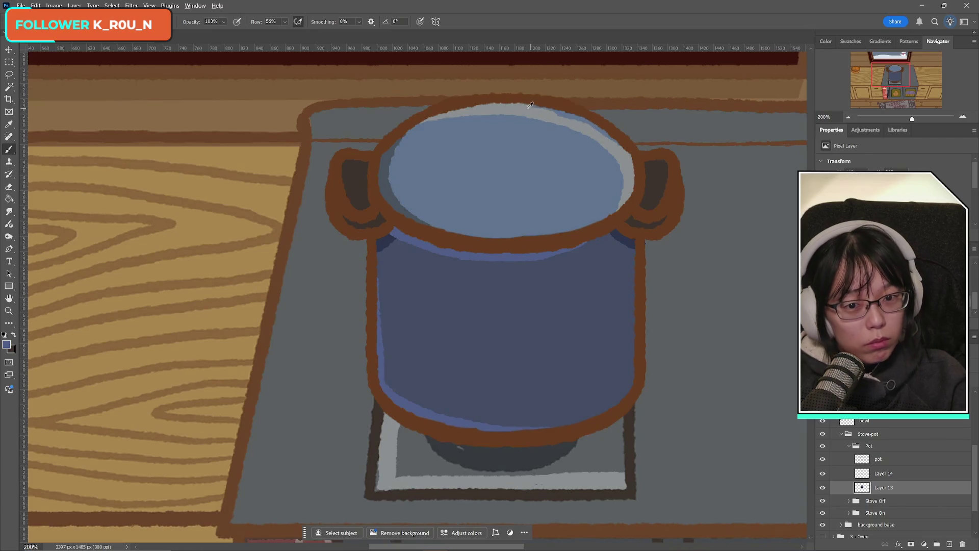
{"action": "left_click", "coordinate": [546, 111], "text": "alt"}
{"action": "mouse_move", "coordinate": [545, 110]}
{"action": "left_mouse_down"}
{"action": "mouse_move", "coordinate": [611, 135]}
{"action": "mouse_move", "coordinate": [613, 152]}
{"action": "left_mouse_up"}
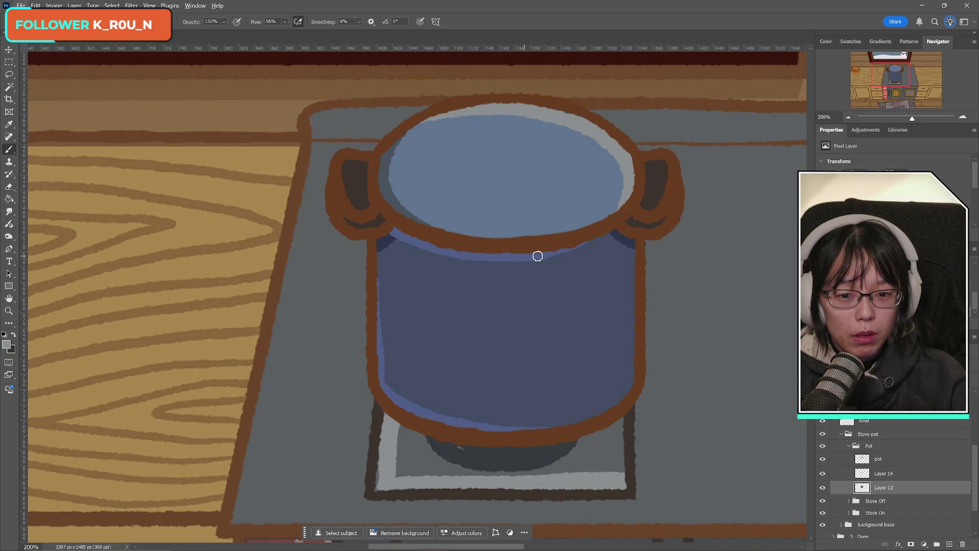
{"action": "left_click", "coordinate": [574, 271], "text": "alt"}
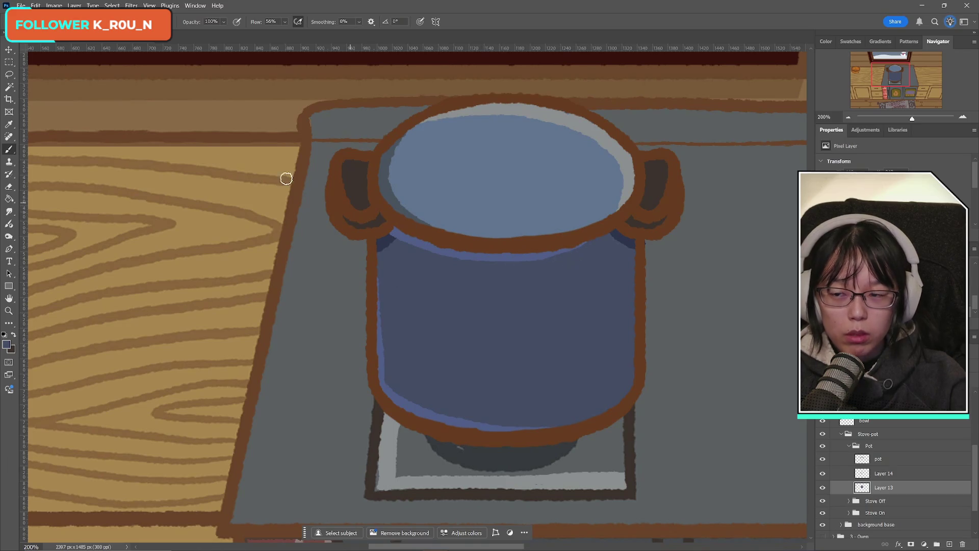
{"action": "left_click", "coordinate": [9, 62]}
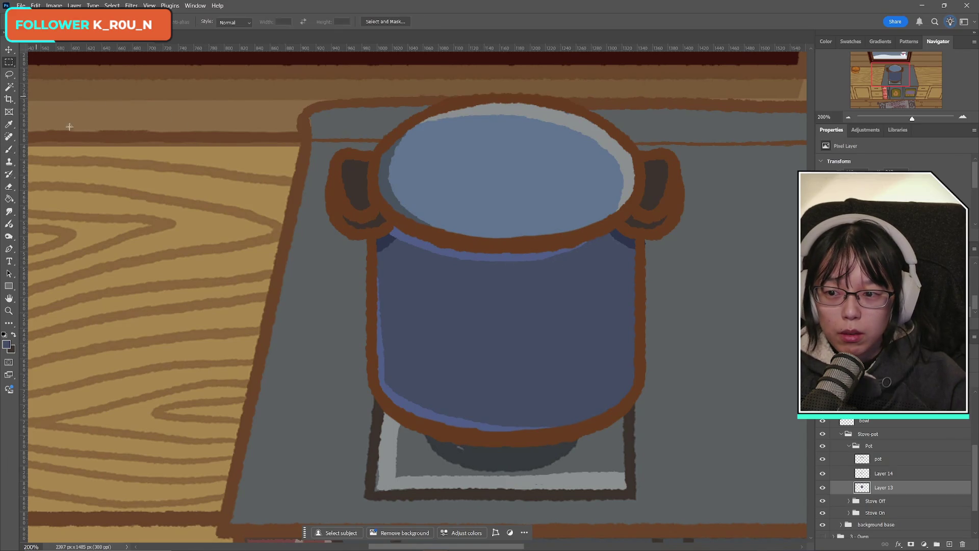
{"action": "left_click", "coordinate": [9, 149]}
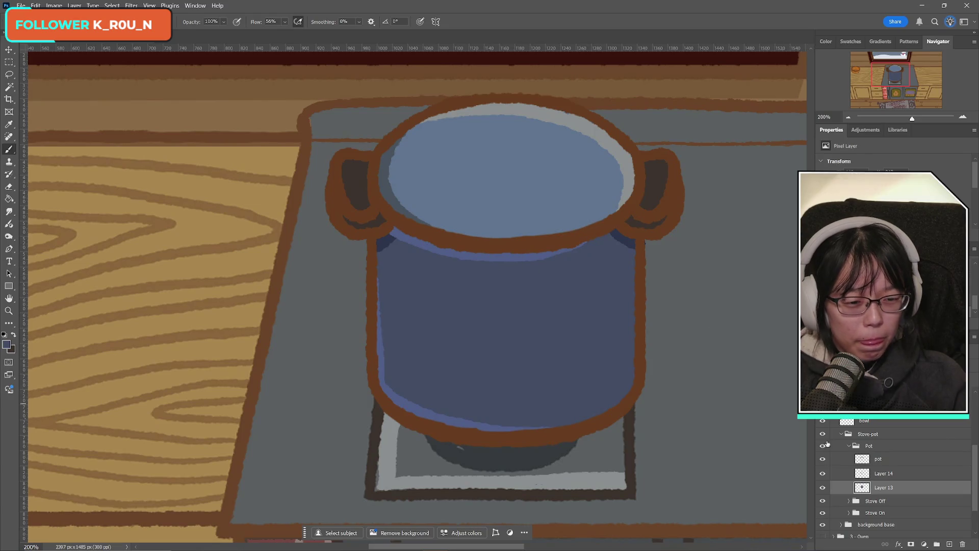
- Compare Layers 13 and 14, then on Layer 14 brush the under-rim light-blue band rightward
{"action": "left_click", "coordinate": [826, 488]}
{"action": "left_click", "coordinate": [827, 488]}
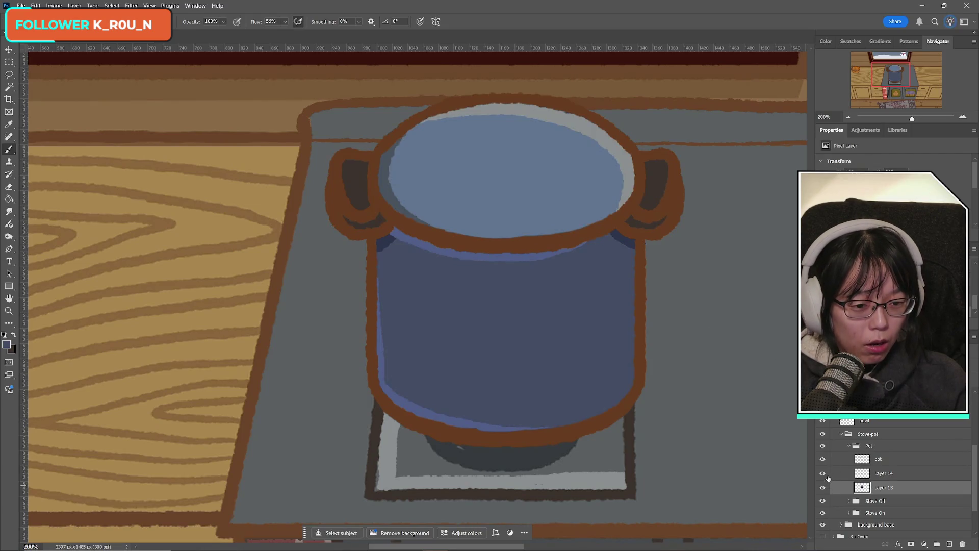
{"action": "left_click", "coordinate": [822, 474]}
{"action": "left_click", "coordinate": [822, 473]}
{"action": "left_click", "coordinate": [876, 472]}
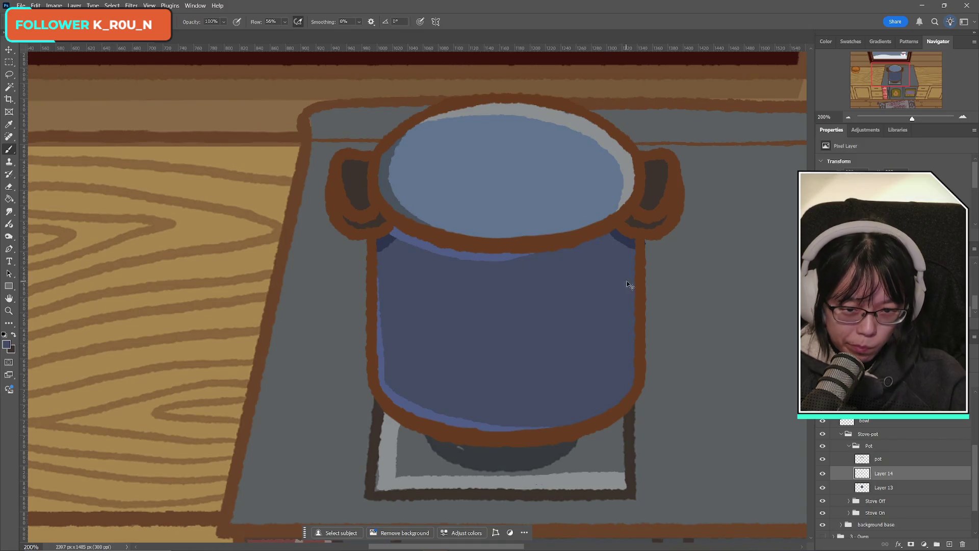
{"action": "left_click_drag", "start_coordinate": [530, 257], "coordinate": [584, 245]}
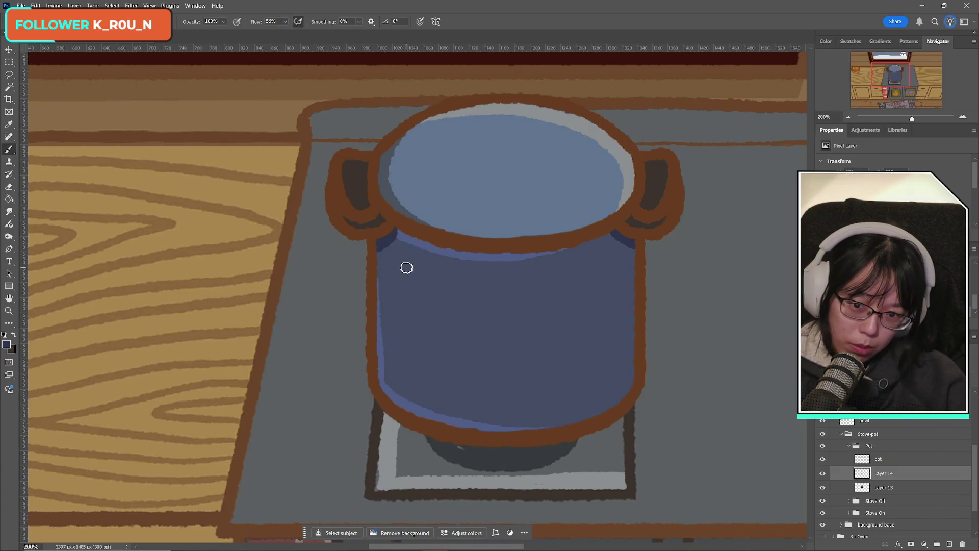
{"action": "left_click", "coordinate": [410, 235], "text": "alt"}
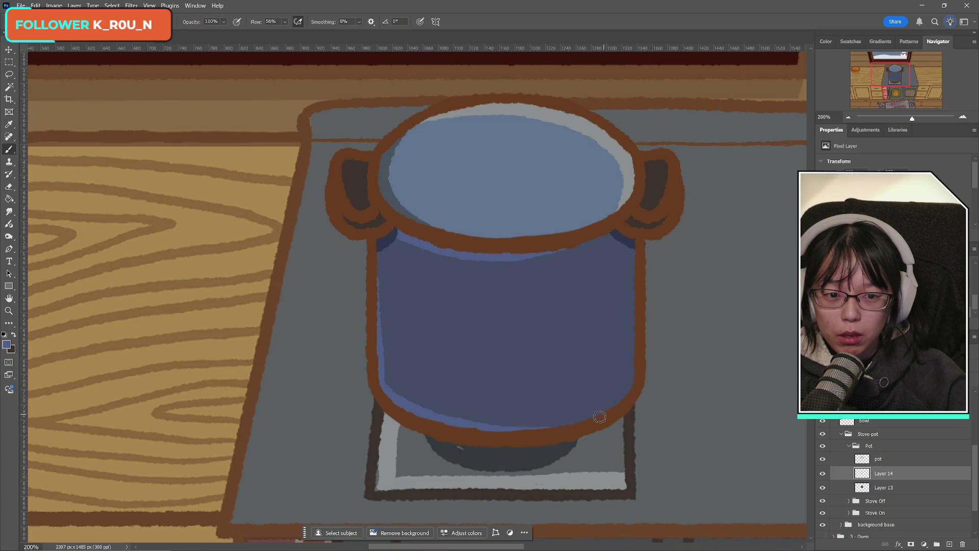
{"action": "left_click", "coordinate": [9, 186]}
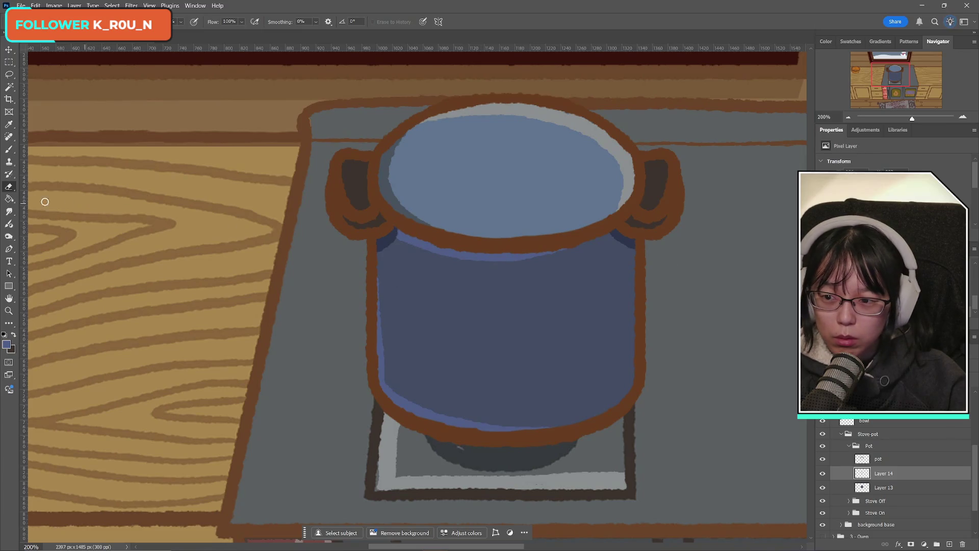
{"action": "left_click", "coordinate": [9, 151]}
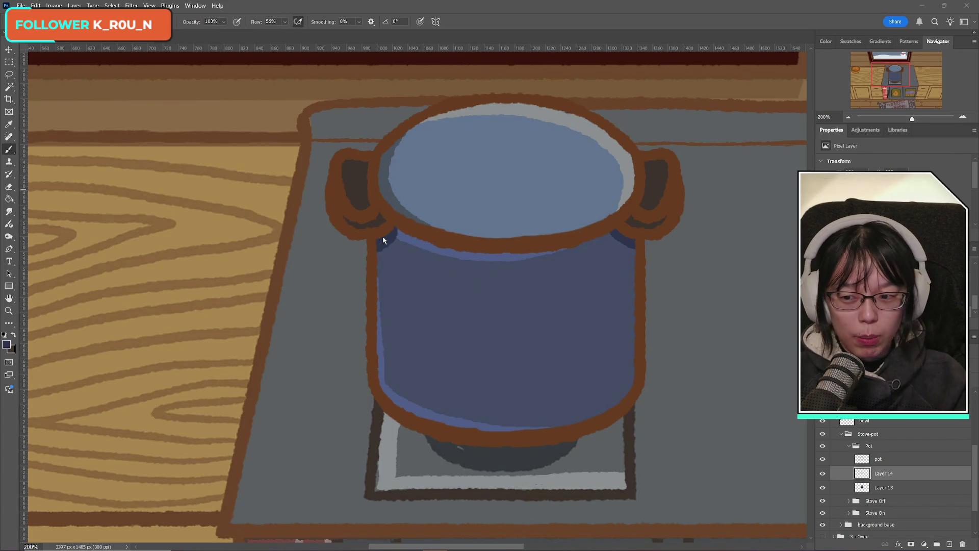
- Brush a dark-blue strip down the pot's inner right edge on Layer 14, redoing it until it fits
{"action": "left_click_drag", "start_coordinate": [618, 246], "coordinate": [631, 274]}
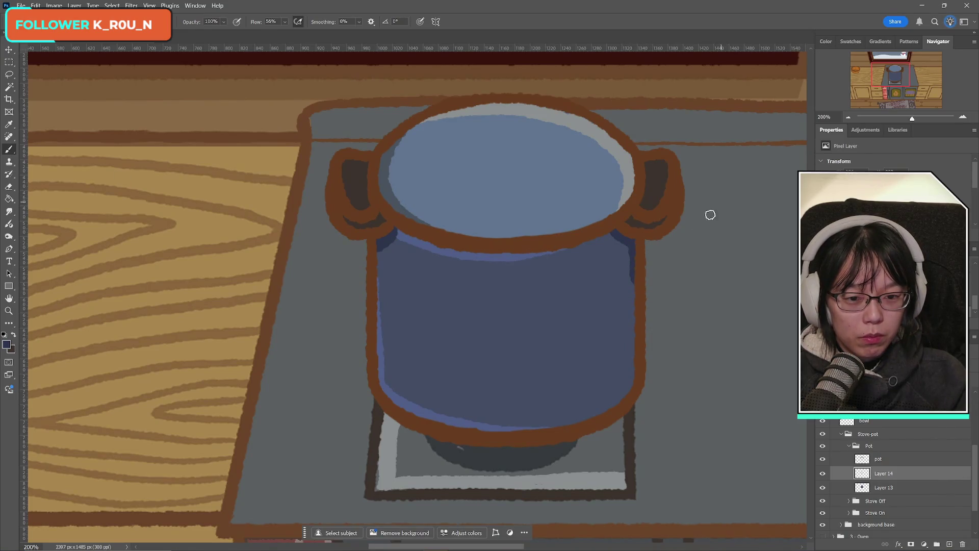
{"action": "left_click_drag", "start_coordinate": [632, 280], "coordinate": [630, 329]}
{"action": "key", "text": "ctrl+z"}
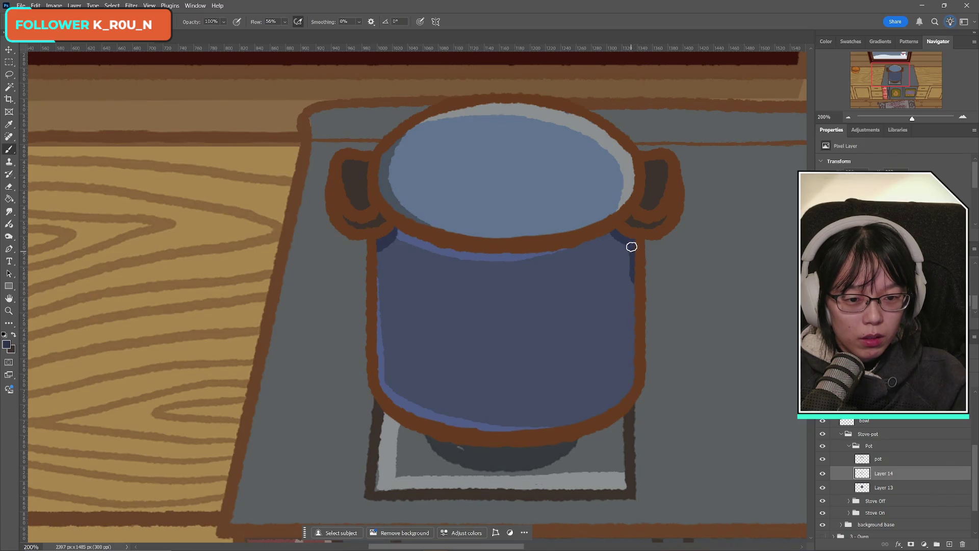
{"action": "left_click_drag", "start_coordinate": [632, 252], "coordinate": [641, 311]}
{"action": "key", "text": "ctrl+z"}
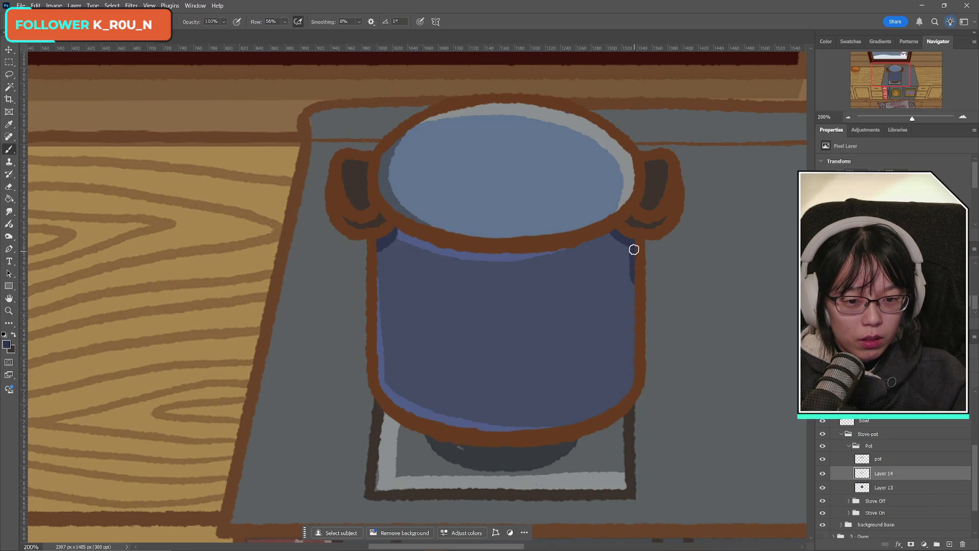
{"action": "left_click_drag", "start_coordinate": [634, 247], "coordinate": [634, 321]}
{"action": "key", "text": "ctrl+z"}
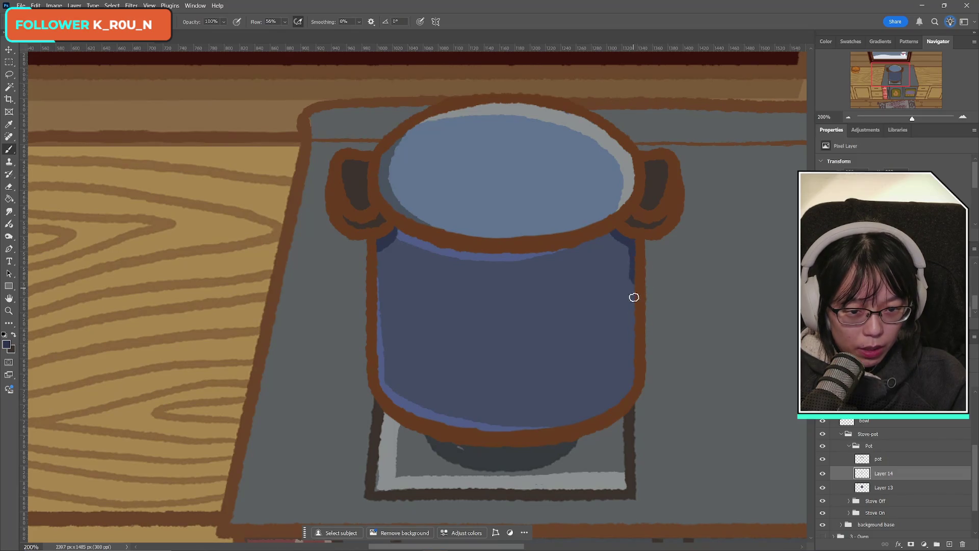
{"action": "left_click_drag", "start_coordinate": [634, 279], "coordinate": [635, 324]}
{"action": "key", "text": "ctrl+z"}
{"action": "left_click_drag", "start_coordinate": [634, 272], "coordinate": [634, 339]}
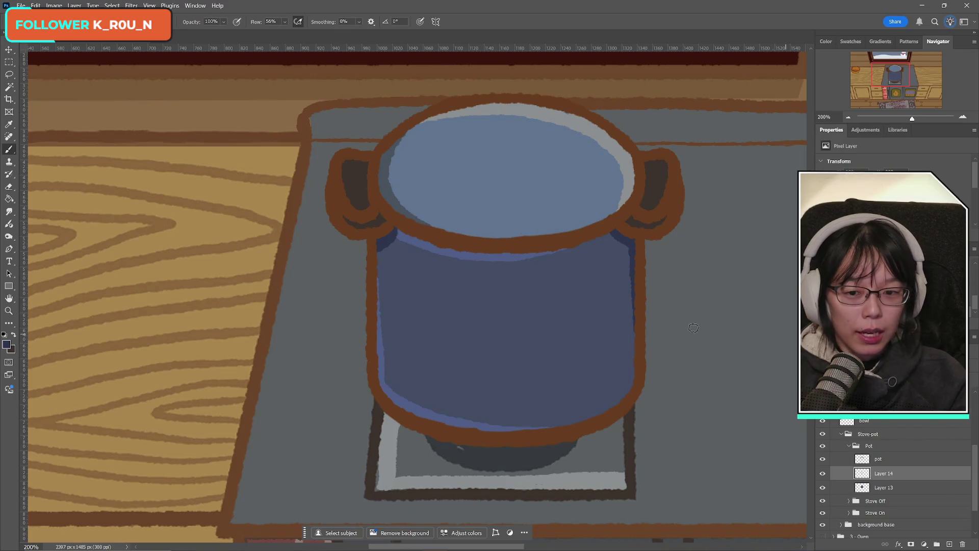
{"action": "left_click", "coordinate": [8, 63]}
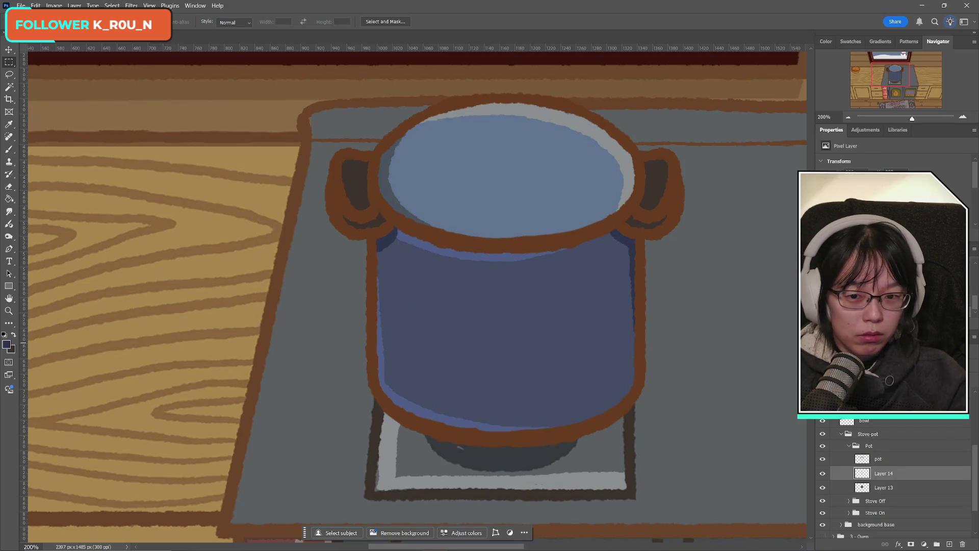
- Check the pot shading on Layer 14, then save the illustration
{"action": "left_click", "coordinate": [822, 474]}
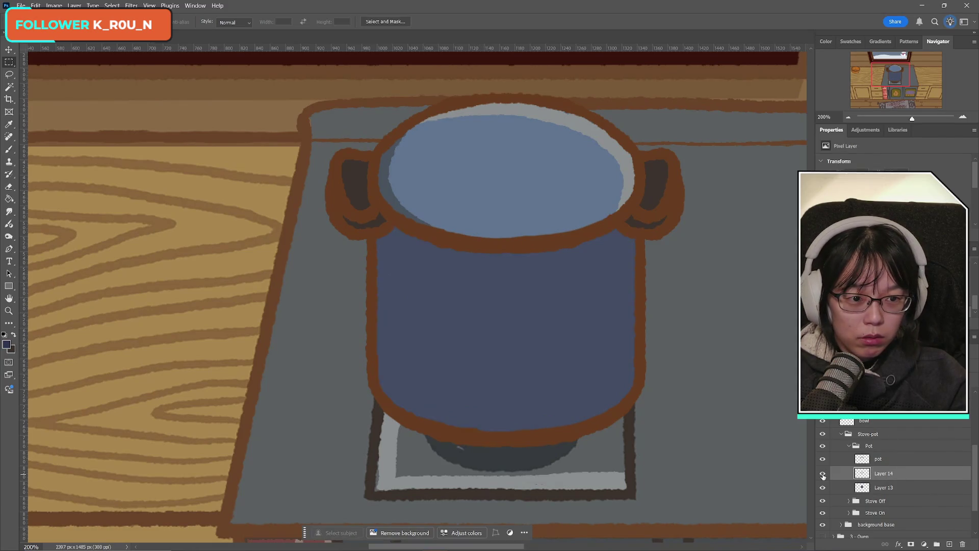
{"action": "left_click", "coordinate": [822, 473]}
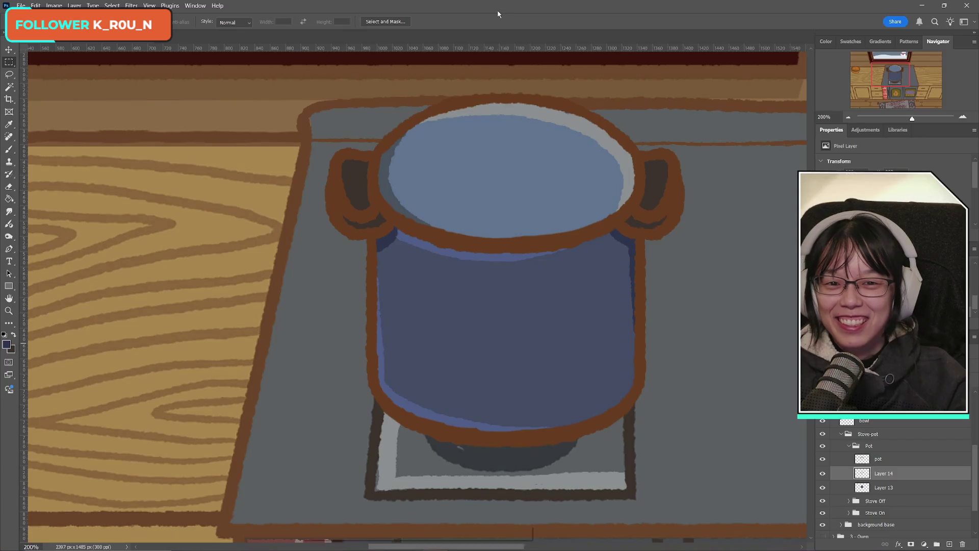
{"action": "left_click", "coordinate": [21, 5]}
{"action": "left_click", "coordinate": [41, 111]}
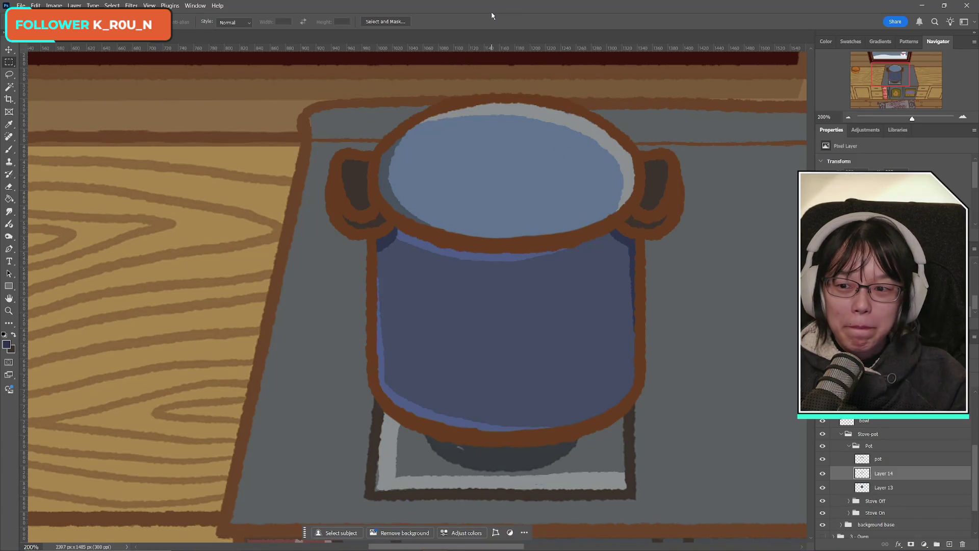
- Merge Layer 14's pot shading down into the Layer 13 pot fill
{"action": "key", "text": "b"}
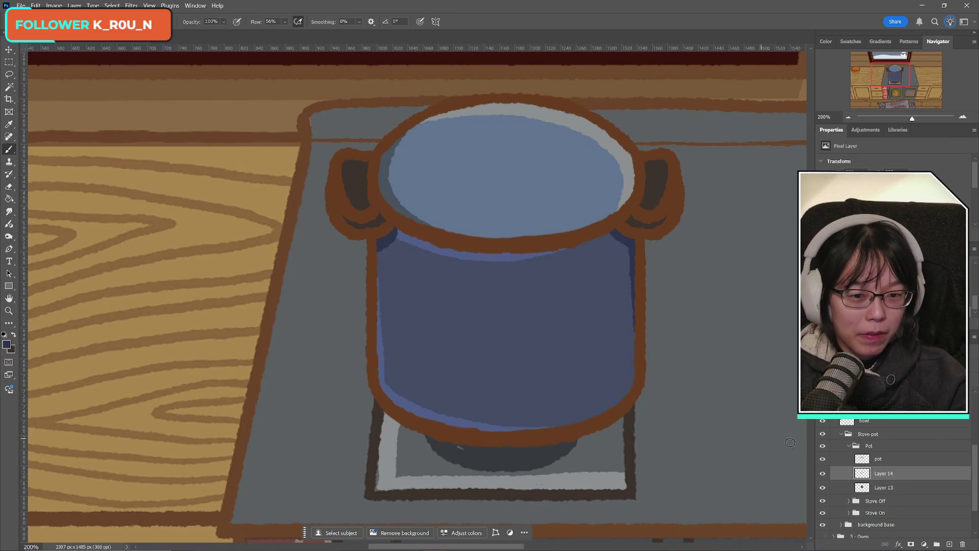
{"action": "left_click", "coordinate": [823, 475]}
{"action": "left_click", "coordinate": [823, 475]}
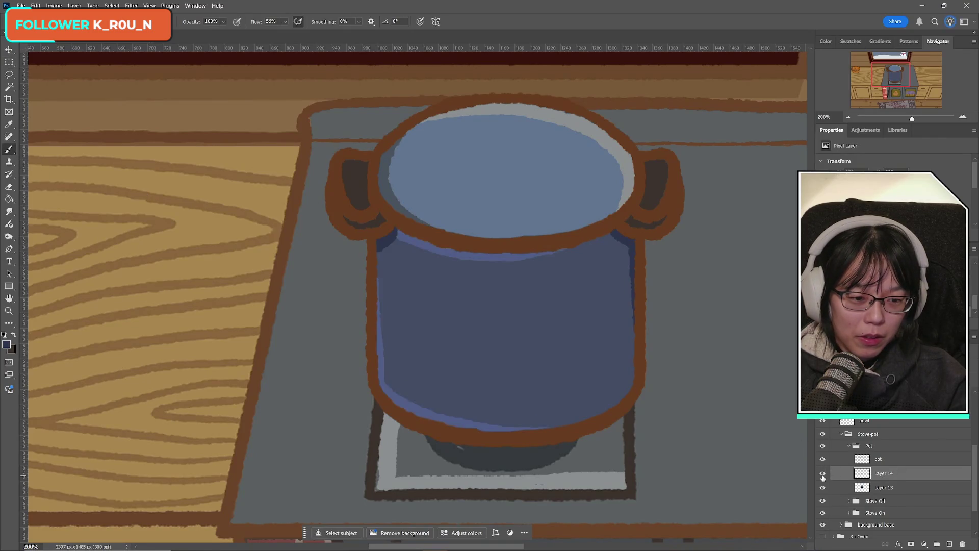
{"action": "left_click", "coordinate": [822, 475]}
{"action": "left_click", "coordinate": [823, 475]}
{"action": "key", "text": "ctrl+e"}
- Toggle Layer 13's visibility repeatedly to confirm the merged shading, leaving it visible
{"action": "left_click", "coordinate": [823, 474]}
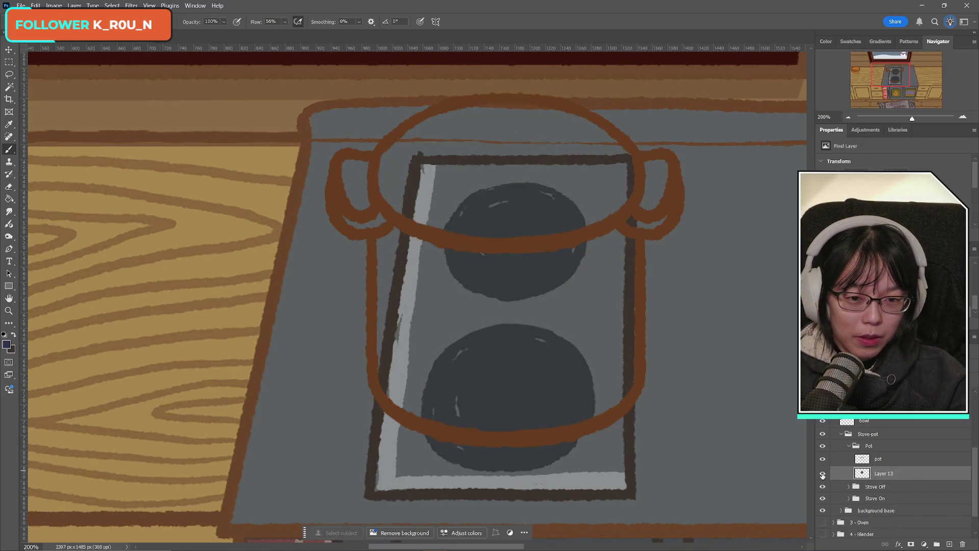
{"action": "left_click", "coordinate": [823, 474]}
{"action": "left_click", "coordinate": [823, 473]}
{"action": "left_click", "coordinate": [823, 474]}
{"action": "left_click", "coordinate": [823, 476]}
{"action": "left_click", "coordinate": [823, 475]}
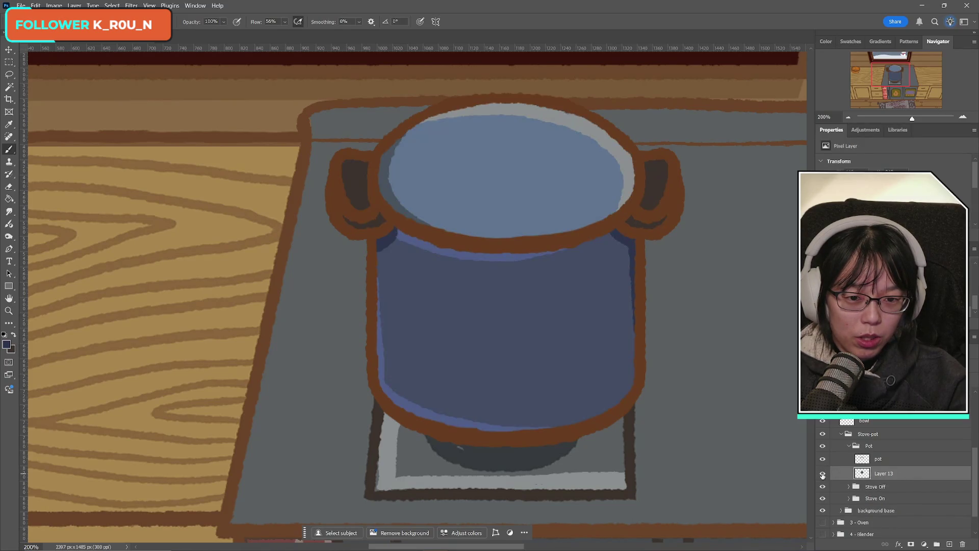
{"action": "left_click", "coordinate": [823, 475]}
{"action": "left_click", "coordinate": [822, 475]}
{"action": "left_click", "coordinate": [823, 475]}
{"action": "left_click", "coordinate": [823, 476]}
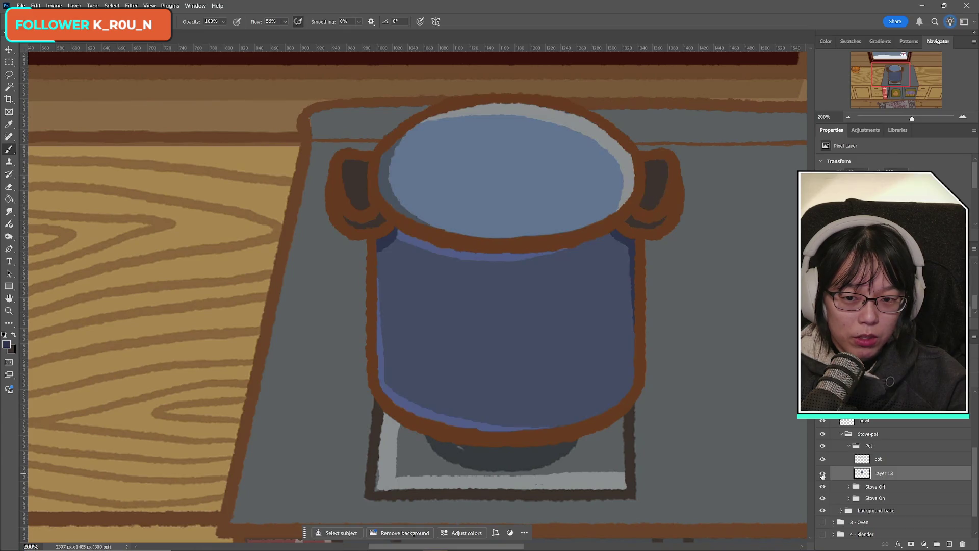
{"action": "left_click", "coordinate": [822, 476]}
{"action": "left_click", "coordinate": [823, 476]}
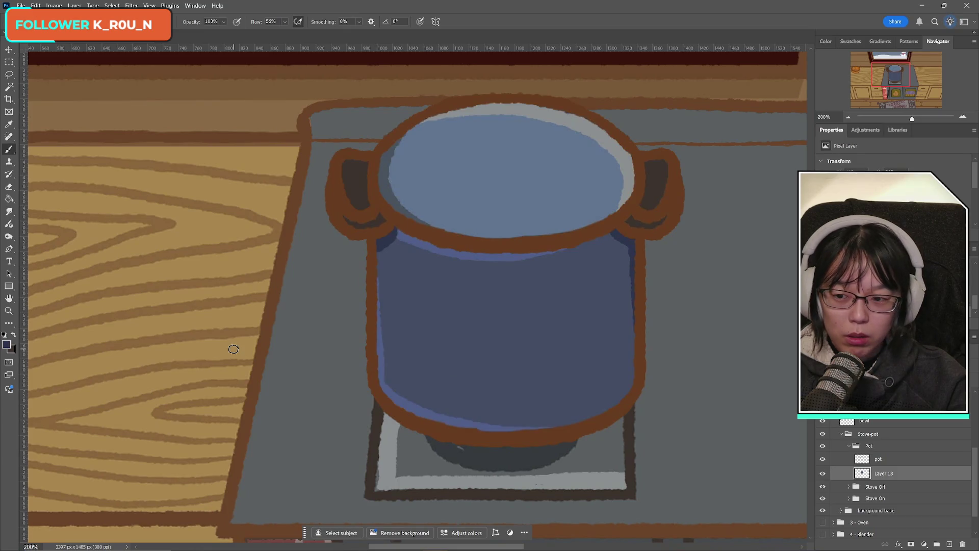
{"action": "left_click", "coordinate": [54, 5]}
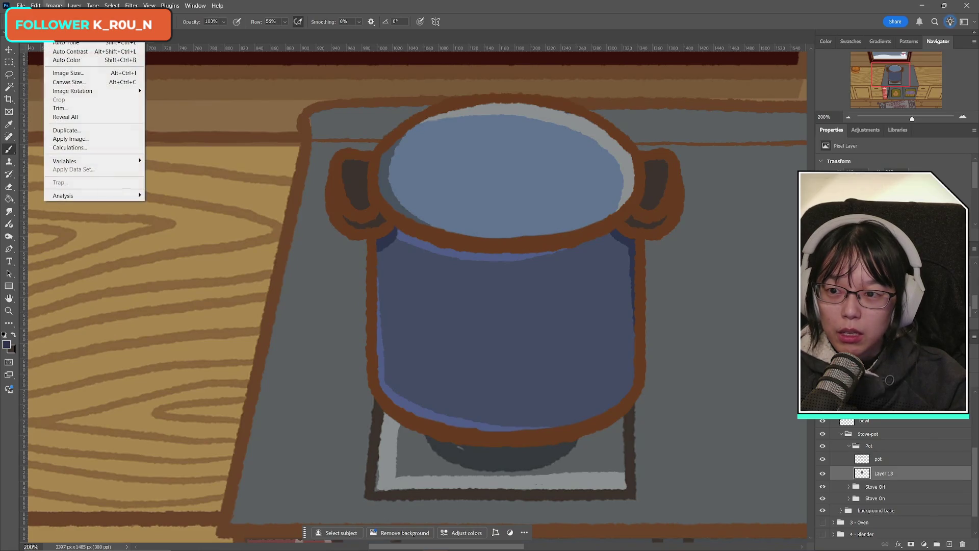
- Zoom the view out to 50% to see the whole kitchen
{"action": "key", "text": "Escape"}
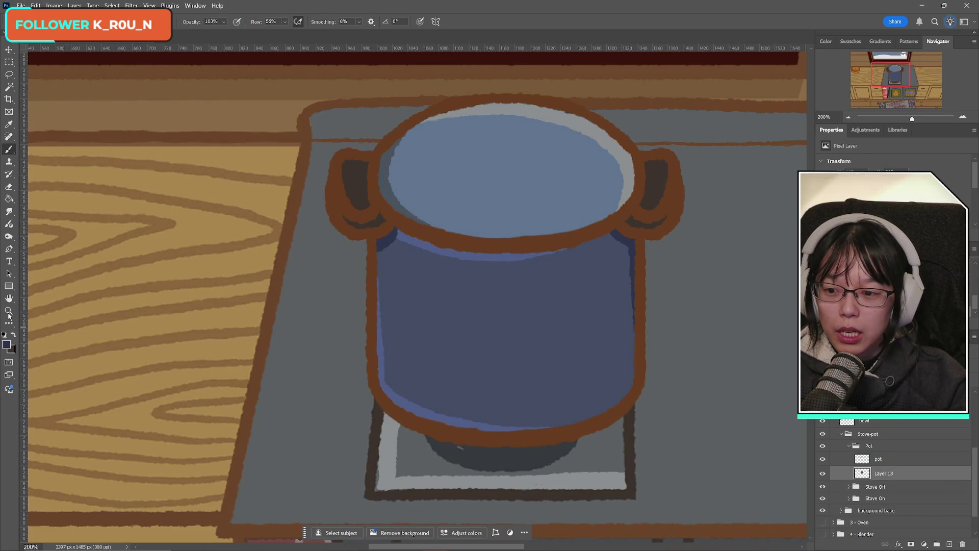
{"action": "key", "text": "z"}
{"action": "scroll", "coordinate": [603, 291], "scroll_direction": "down", "scroll_amount": 4}
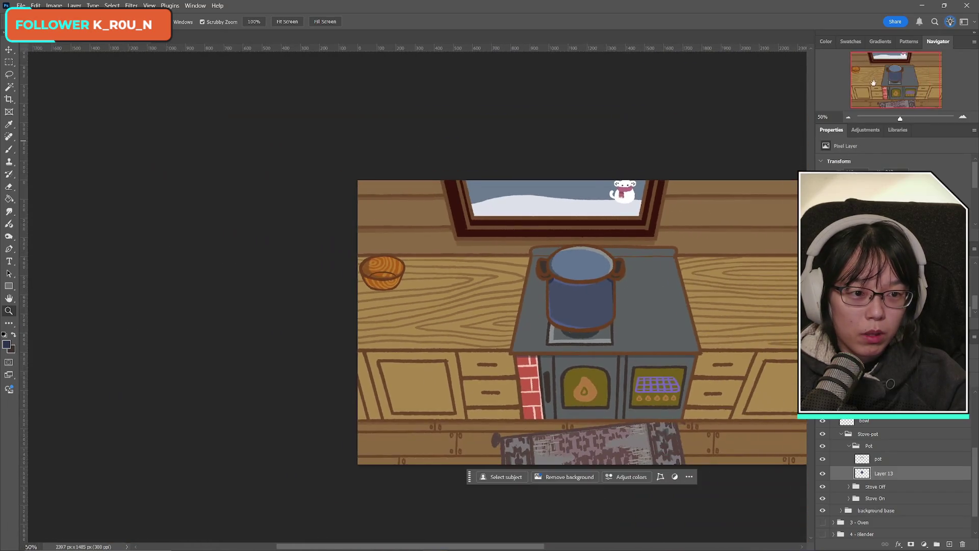
{"action": "left_click", "coordinate": [908, 87]}
- Open Hue/Saturation for the pot fill and nudge the hue slightly
{"action": "left_click", "coordinate": [54, 6]}
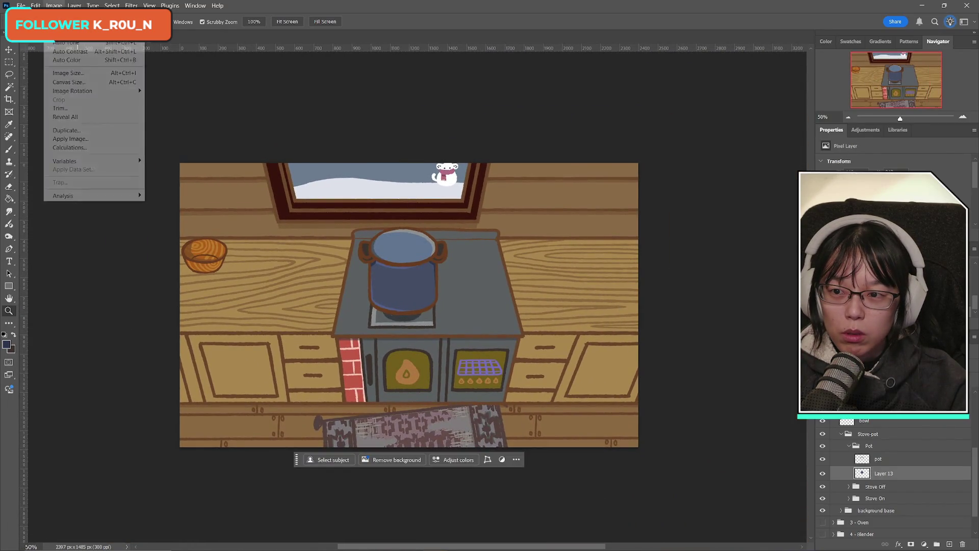
{"action": "mouse_move", "coordinate": [127, 34]}
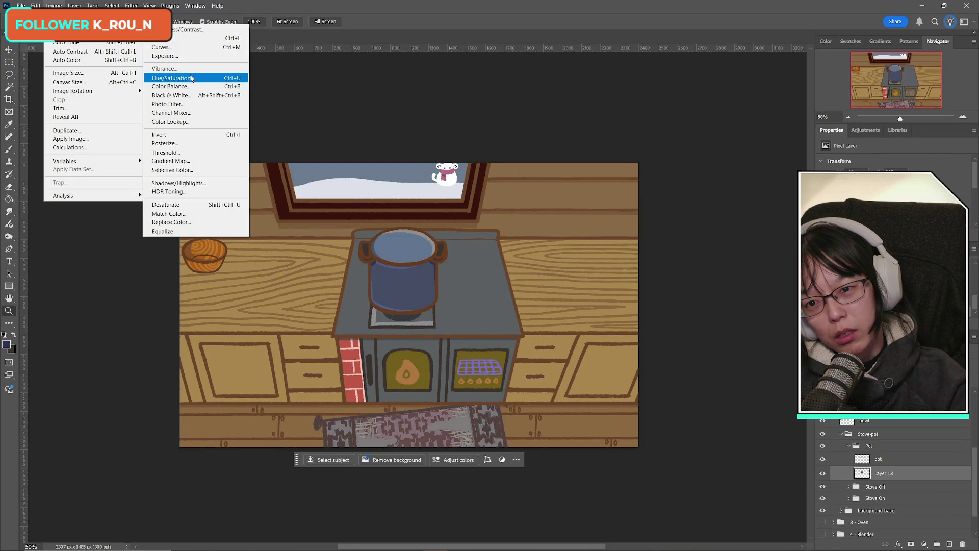
{"action": "left_click", "coordinate": [191, 78]}
{"action": "mouse_move", "coordinate": [723, 376]}
{"action": "left_mouse_down"}
{"action": "mouse_move", "coordinate": [671, 378]}
{"action": "mouse_move", "coordinate": [767, 376]}
{"action": "mouse_move", "coordinate": [718, 383]}
{"action": "mouse_move", "coordinate": [739, 402]}
{"action": "mouse_move", "coordinate": [715, 402]}
{"action": "mouse_move", "coordinate": [728, 424]}
{"action": "mouse_move", "coordinate": [719, 426]}
{"action": "left_mouse_up"}
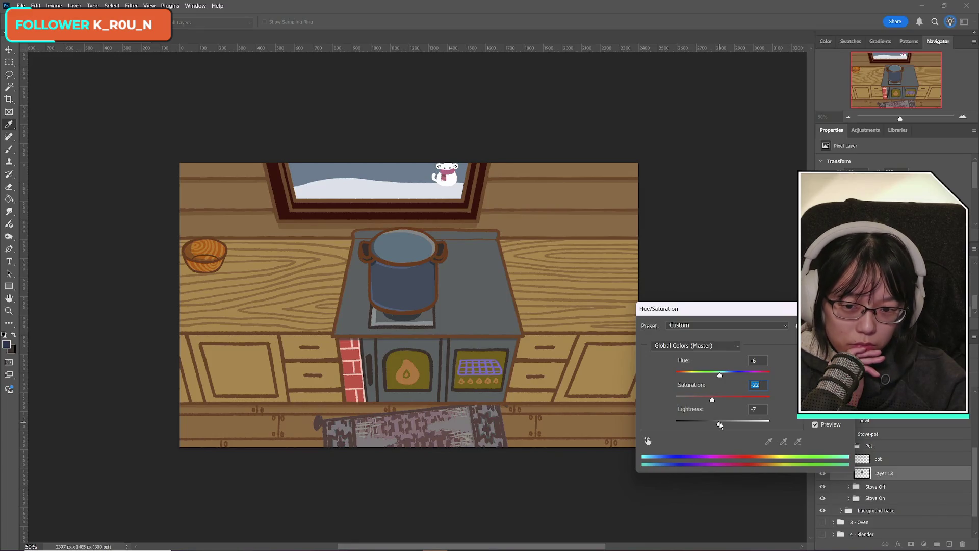
- Settle on Hue -6, Saturation -22 and Lightness -5 for the pot, then commit
{"action": "key", "text": "Tab"}
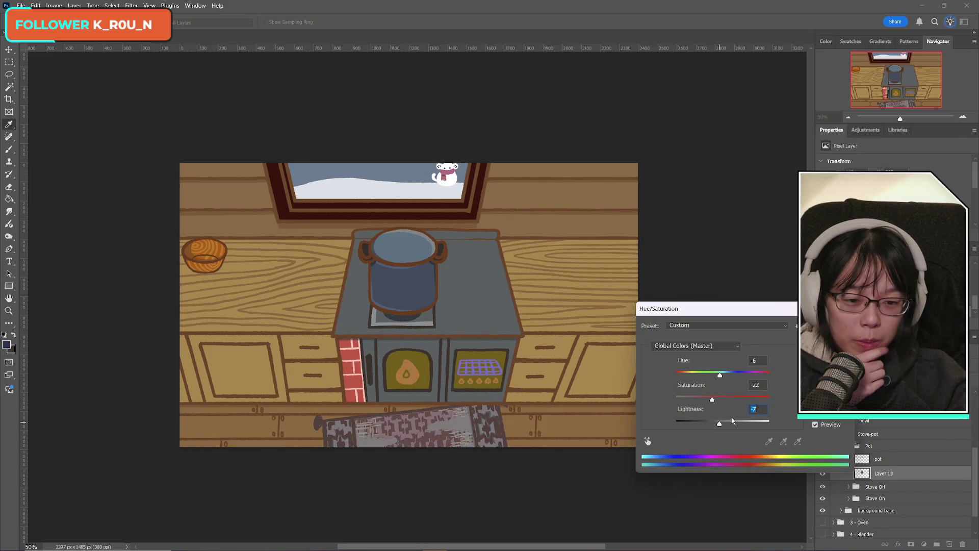
{"action": "mouse_move", "coordinate": [720, 427]}
{"action": "left_mouse_down"}
{"action": "mouse_move", "coordinate": [710, 427]}
{"action": "mouse_move", "coordinate": [724, 427]}
{"action": "left_mouse_up"}
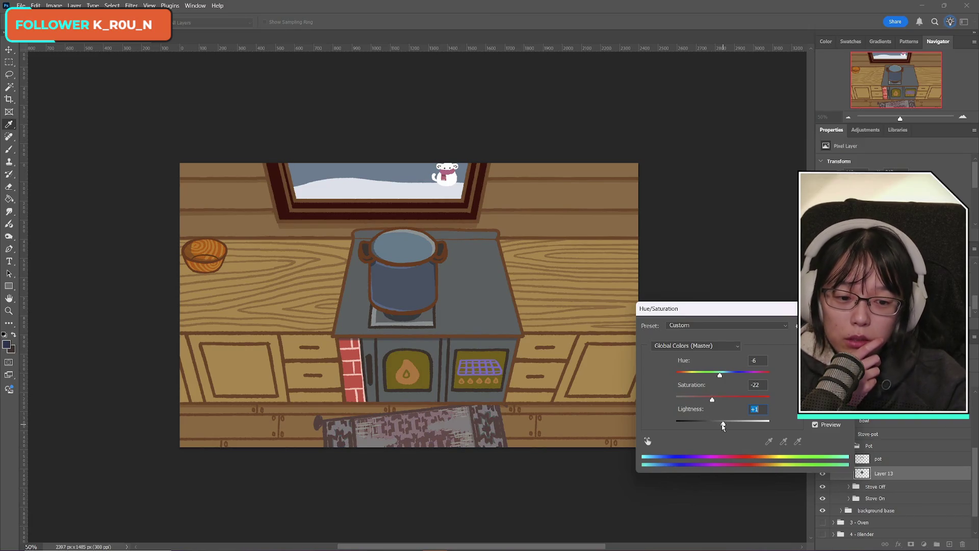
{"action": "left_click_drag", "start_coordinate": [725, 427], "coordinate": [722, 426]}
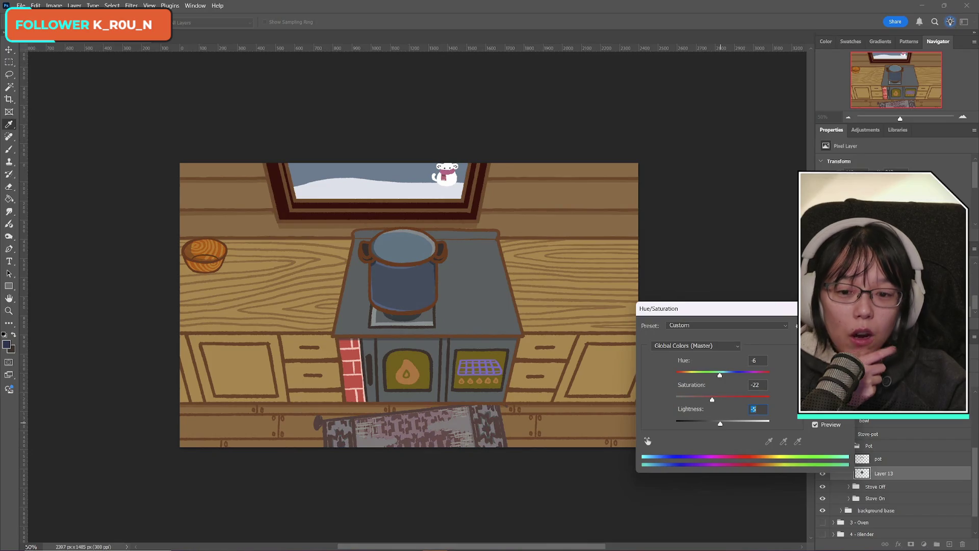
{"action": "key", "text": "Return"}
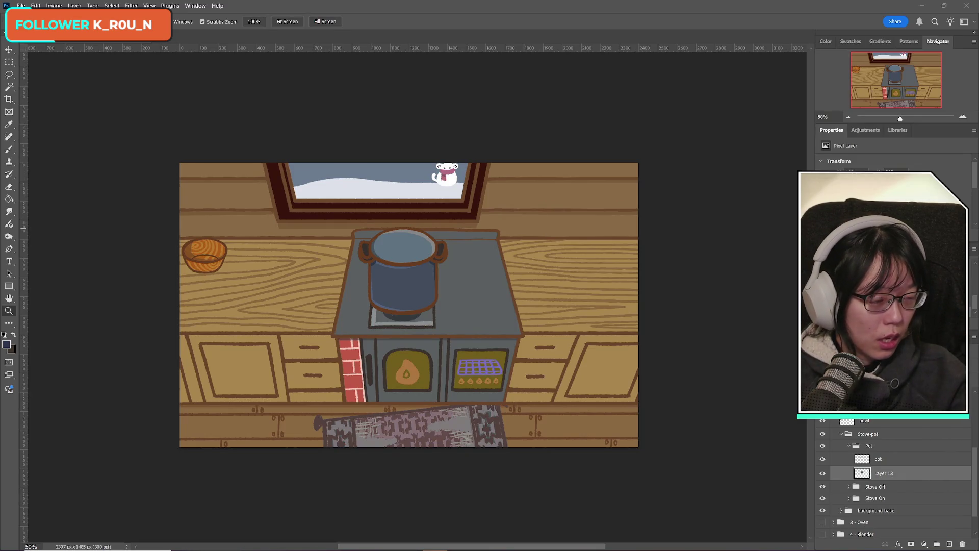
{"action": "key", "text": "alt+Tab"}
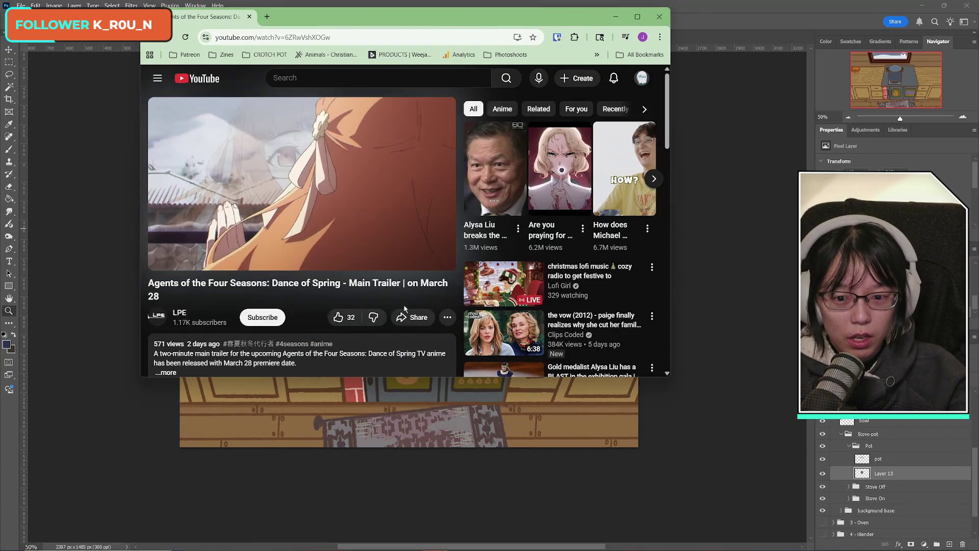
{"action": "left_click", "coordinate": [395, 258]}
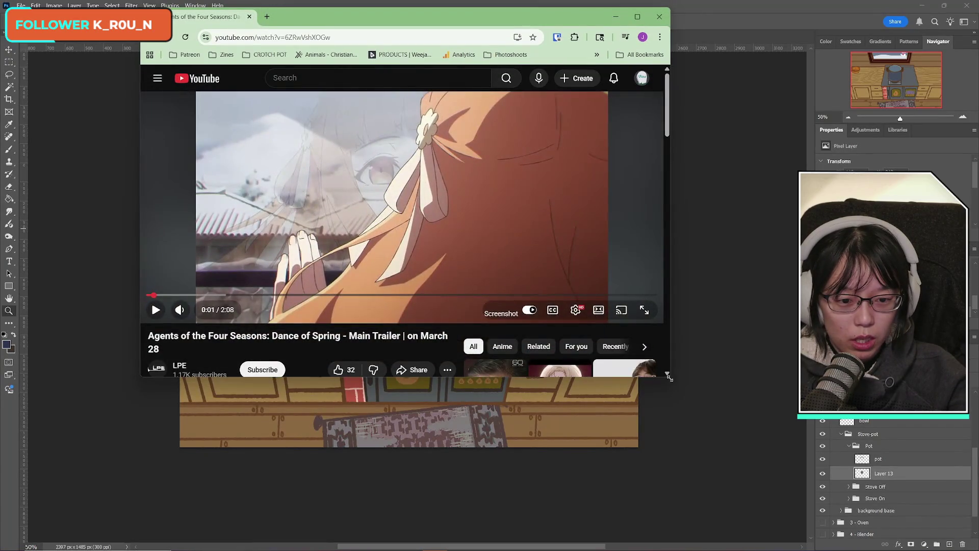
{"action": "mouse_move", "coordinate": [669, 378]}
{"action": "left_mouse_down"}
{"action": "mouse_move", "coordinate": [893, 510]}
{"action": "mouse_move", "coordinate": [954, 515]}
{"action": "left_mouse_up"}
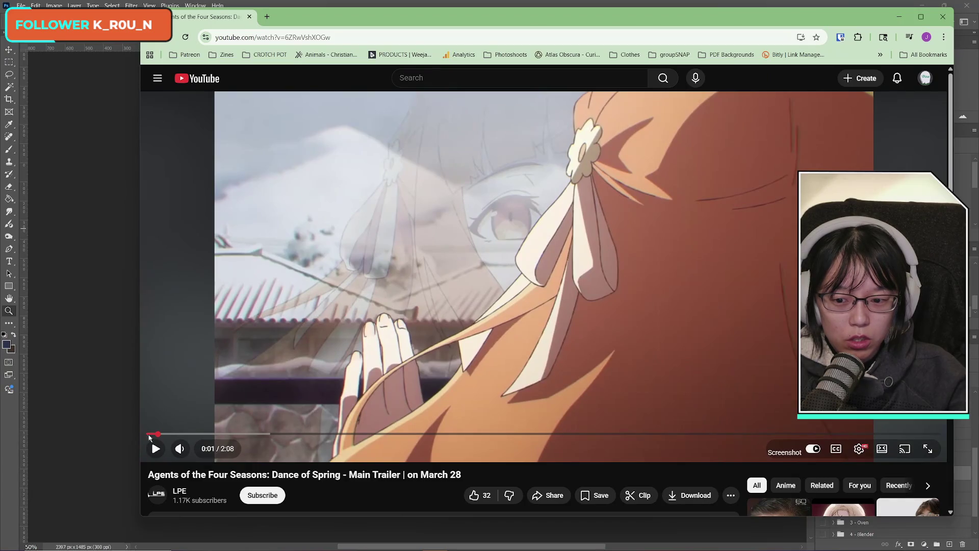
{"action": "mouse_move", "coordinate": [183, 447]}
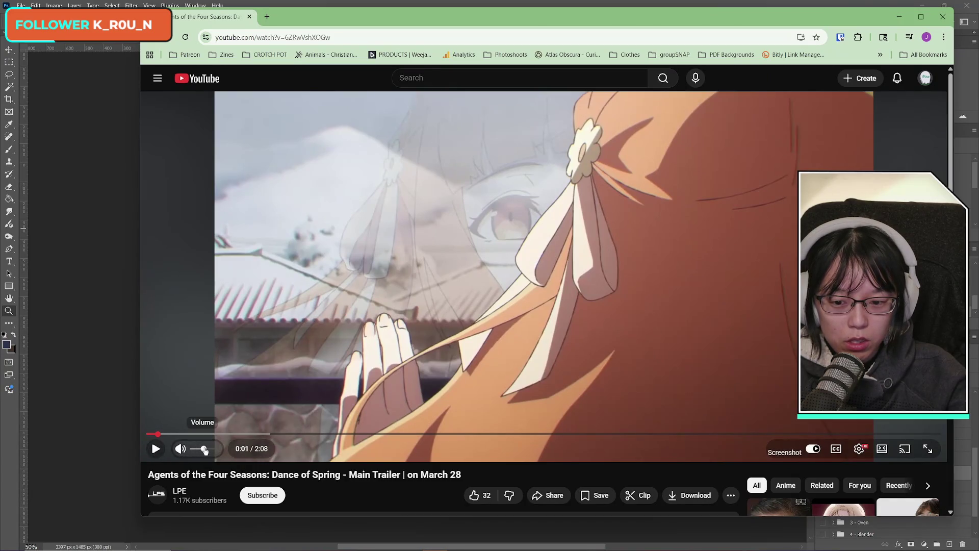
{"action": "scroll", "coordinate": [357, 493], "scroll_direction": "down", "scroll_amount": 5}
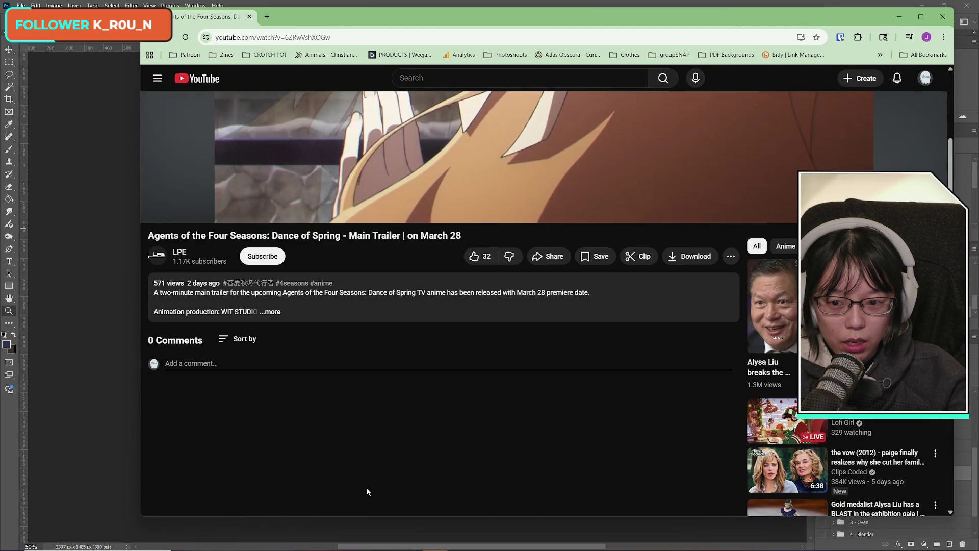
{"action": "scroll", "coordinate": [367, 490], "scroll_direction": "up", "scroll_amount": 5}
{"action": "left_click", "coordinate": [156, 449]}
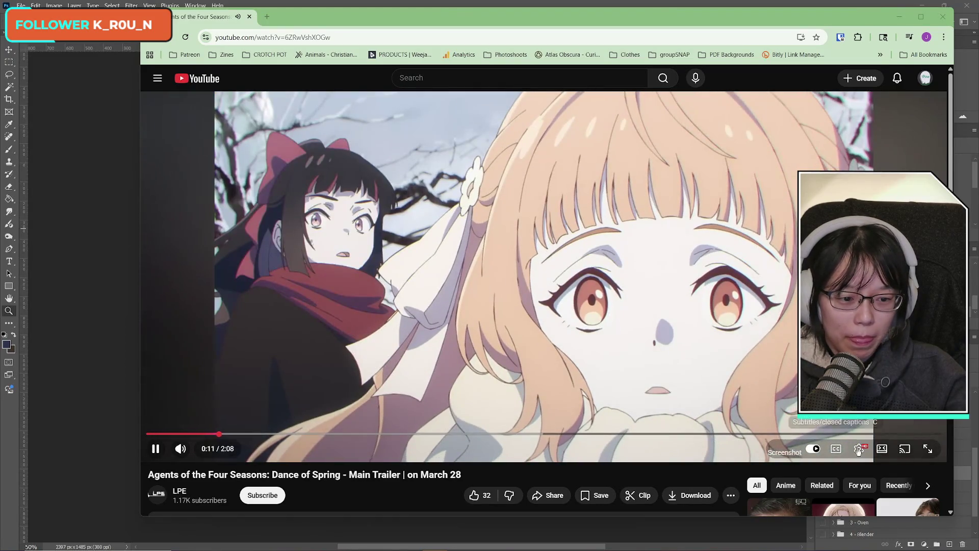
{"action": "left_click", "coordinate": [838, 449]}
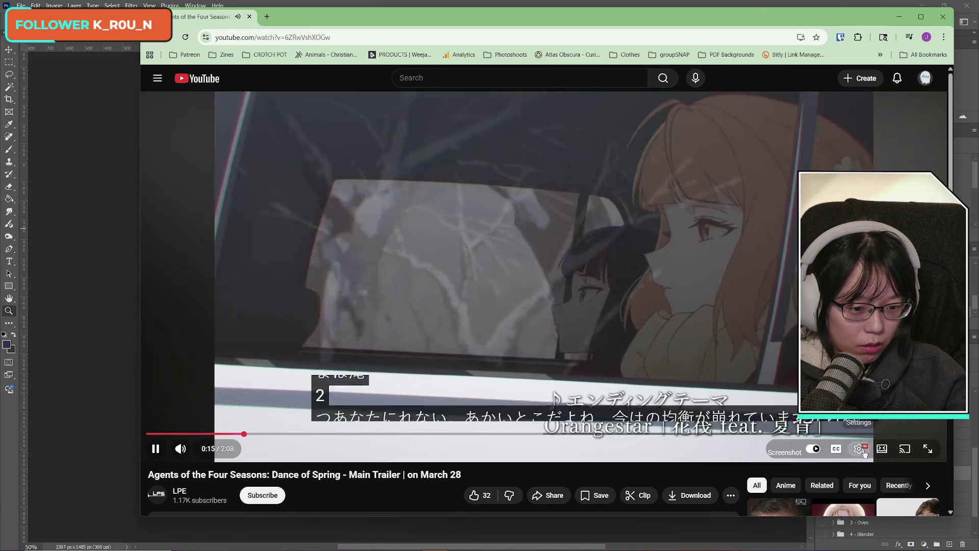
{"action": "left_click", "coordinate": [858, 449]}
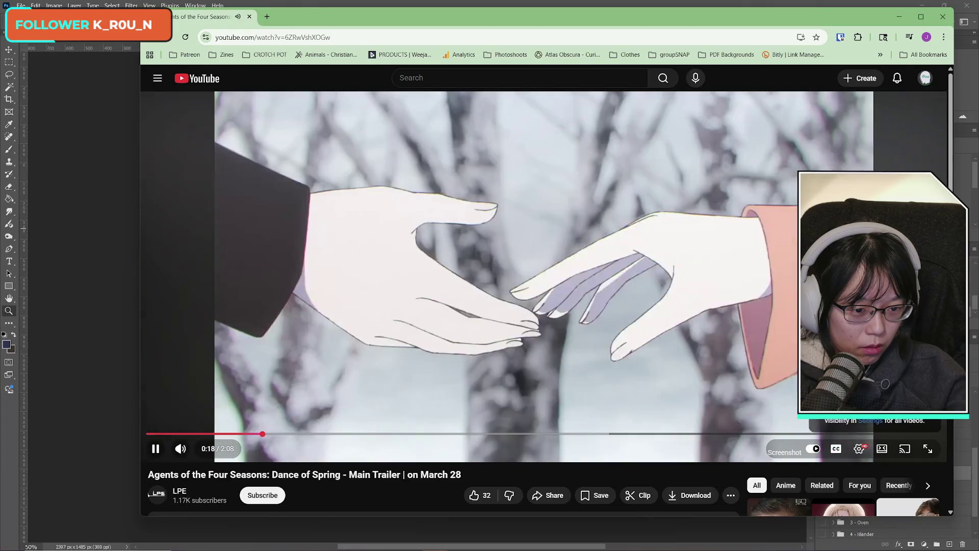
{"action": "left_click", "coordinate": [827, 347]}
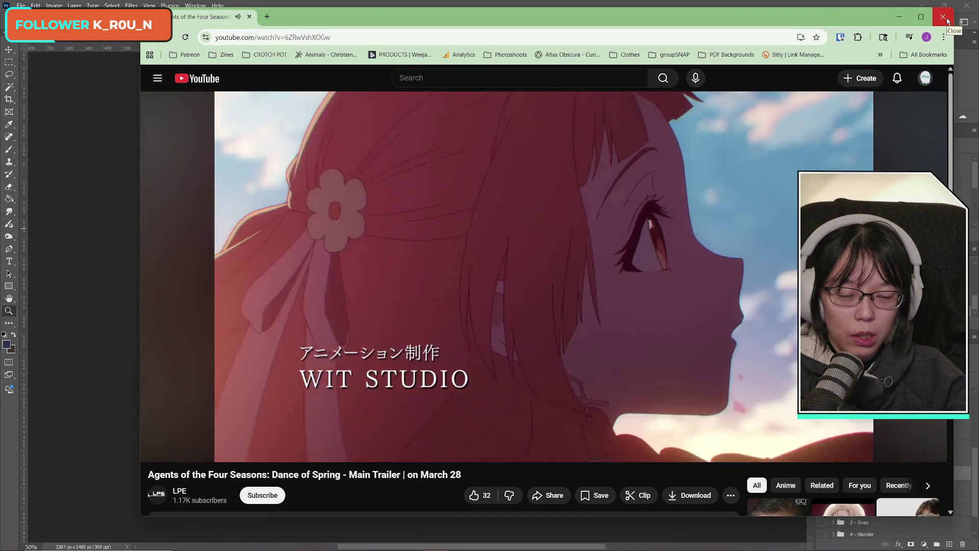
{"action": "left_click", "coordinate": [947, 20]}
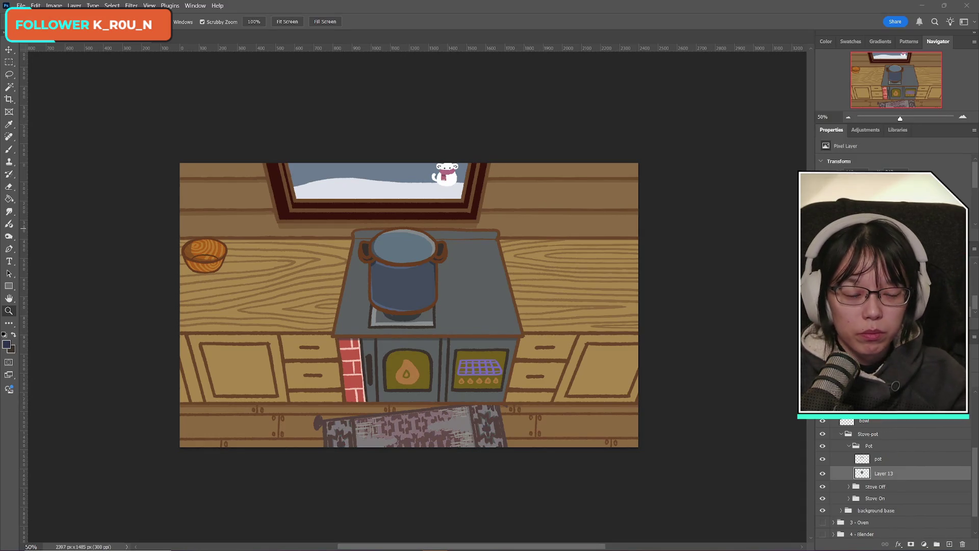
- Toggle Layer 13's pot fill on and off to compare the burners beneath
{"action": "left_click", "coordinate": [823, 474]}
{"action": "left_click", "coordinate": [823, 474]}
{"action": "left_click", "coordinate": [823, 475]}
{"action": "left_click", "coordinate": [822, 475]}
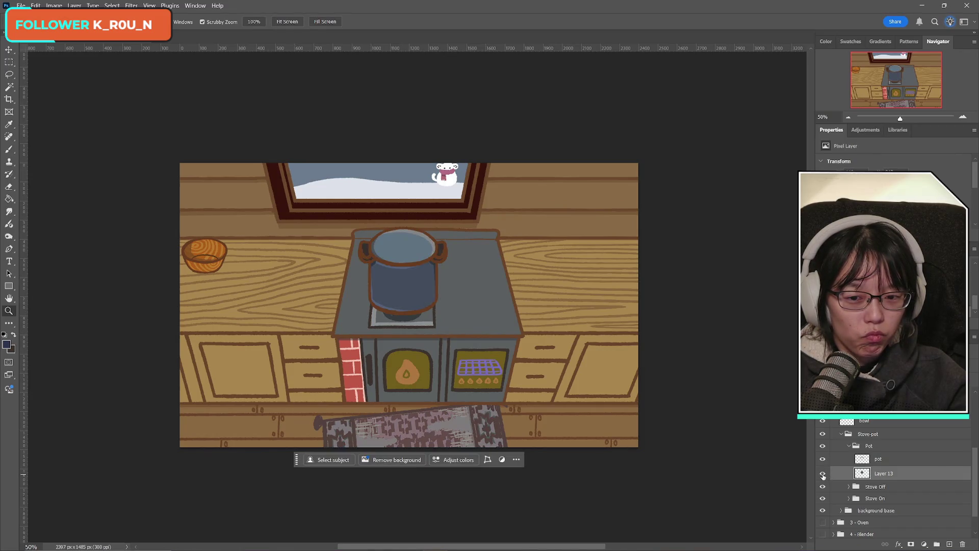
{"action": "left_click", "coordinate": [823, 475]}
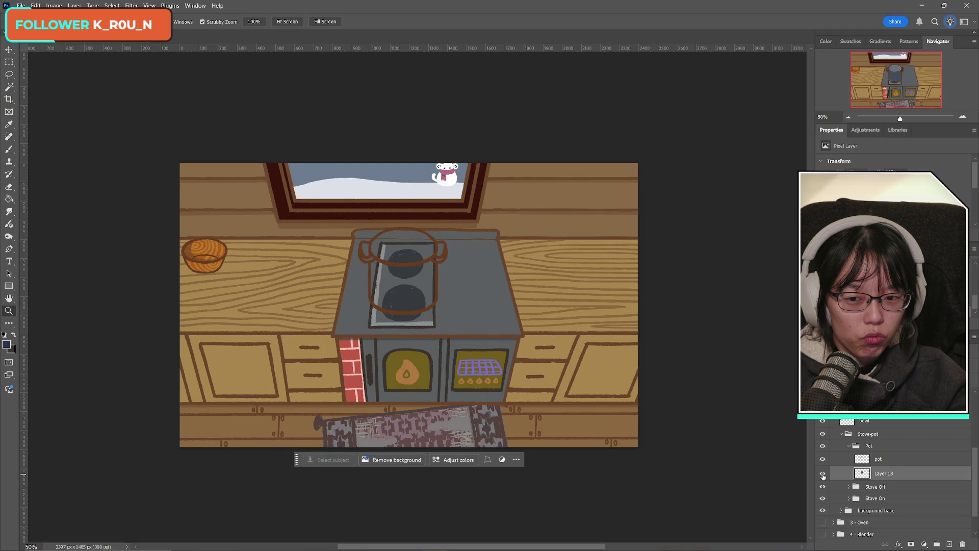
{"action": "left_click", "coordinate": [822, 476]}
{"action": "left_click", "coordinate": [823, 475]}
{"action": "left_click", "coordinate": [823, 476]}
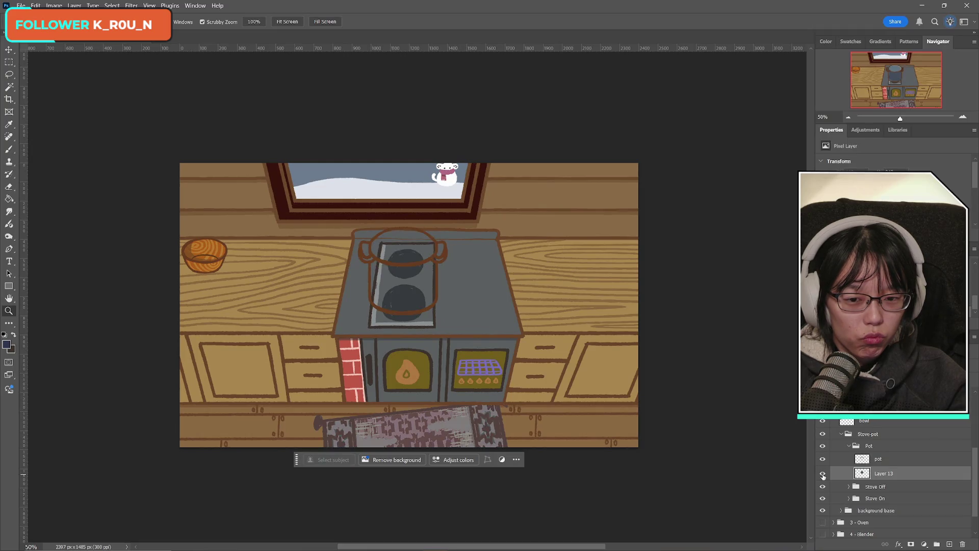
- Remove the spare layer and the Stove Off group, and ungroup Stove-pot
{"action": "left_click", "coordinate": [947, 544], "text": "ctrl"}
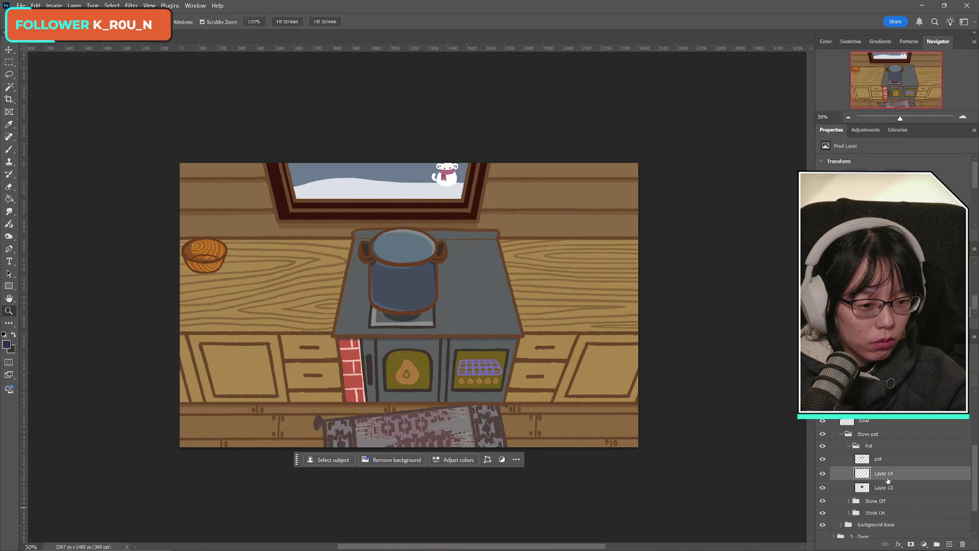
{"action": "left_click_drag", "start_coordinate": [891, 488], "coordinate": [907, 514]}
{"action": "left_click", "coordinate": [940, 488]}
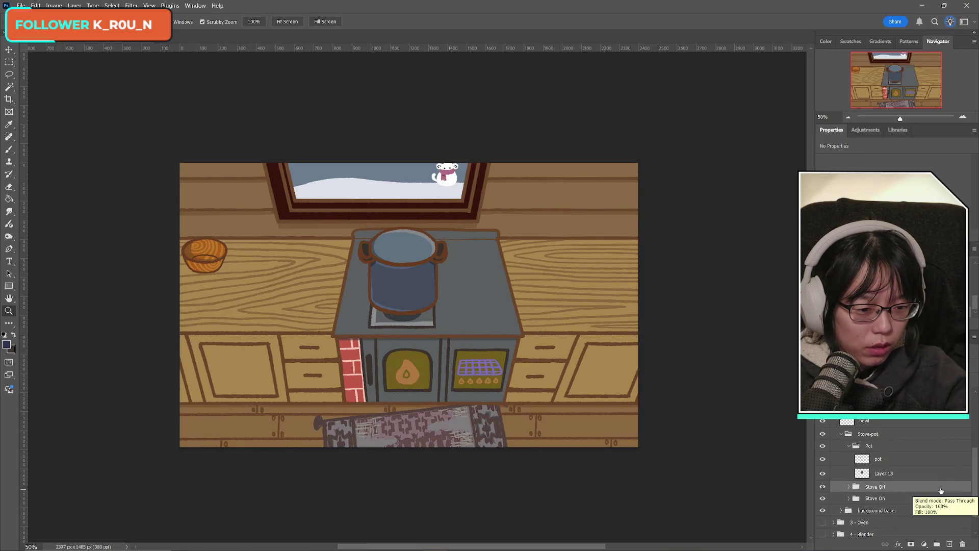
{"action": "key", "text": "Delete"}
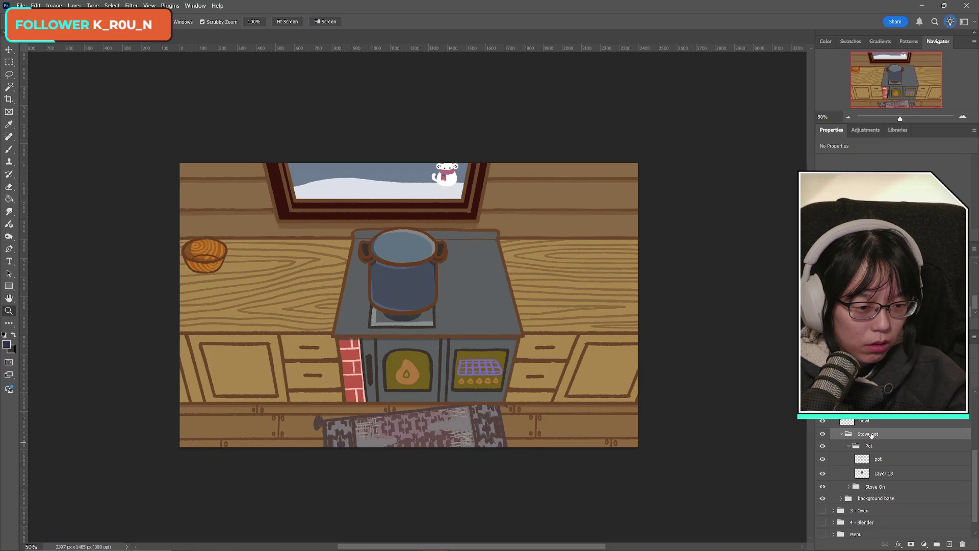
{"action": "key", "text": "ctrl+shift+g"}
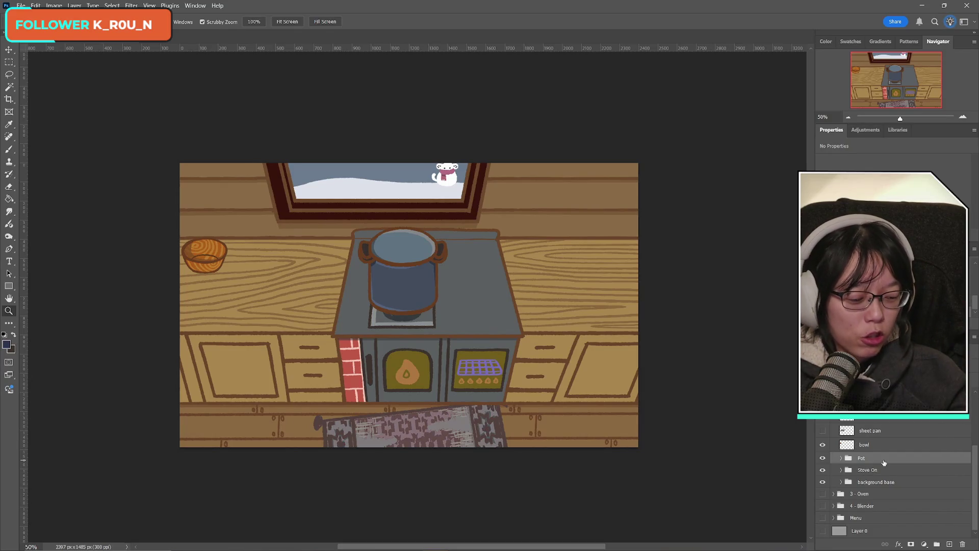
- Expand the Pot group and merge the pot outline with Layer 13
{"action": "left_click", "coordinate": [822, 459]}
{"action": "left_click", "coordinate": [823, 458]}
{"action": "left_click", "coordinate": [823, 459]}
{"action": "left_click", "coordinate": [823, 459]}
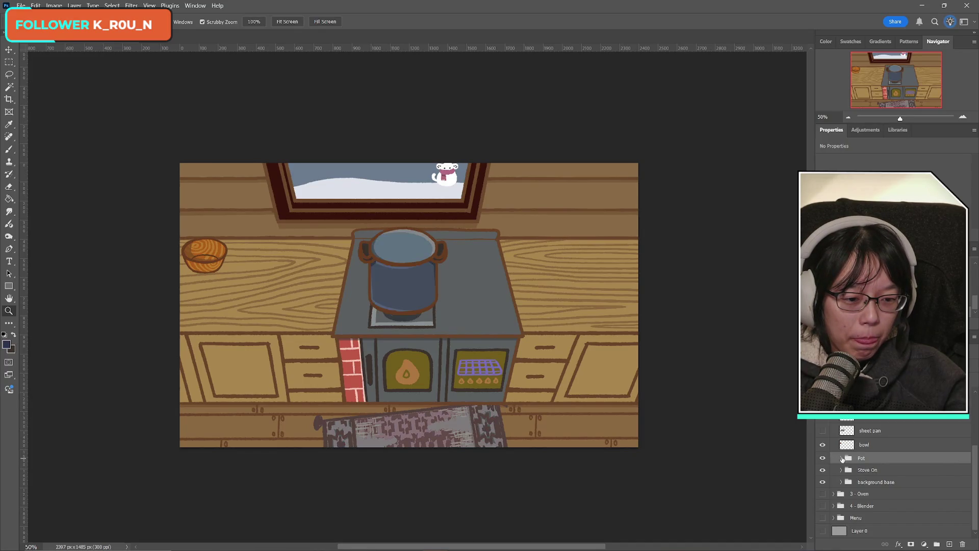
{"action": "left_click", "coordinate": [842, 458]}
{"action": "left_click", "coordinate": [872, 473]}
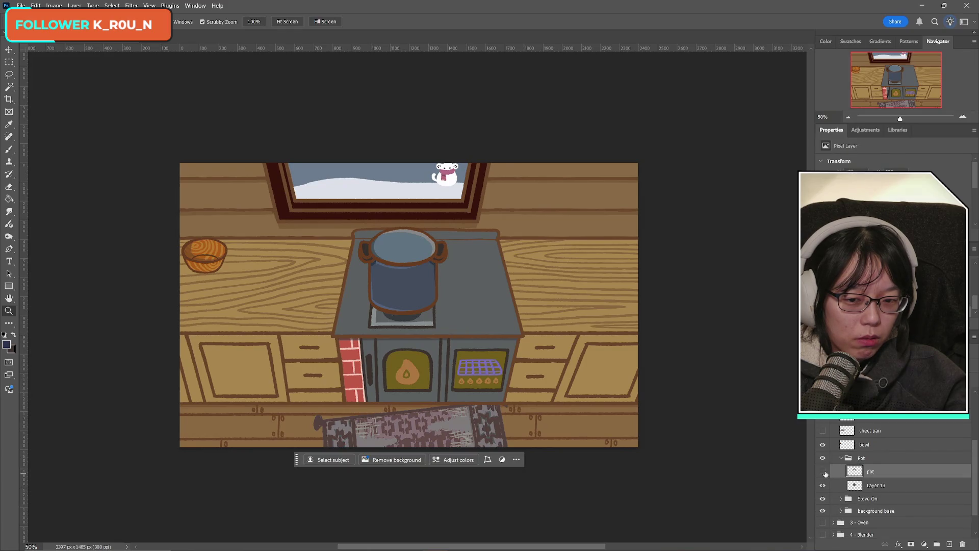
{"action": "left_click", "coordinate": [823, 472]}
{"action": "left_click", "coordinate": [822, 471]}
{"action": "left_click", "coordinate": [882, 485]}
{"action": "left_click", "coordinate": [876, 473]}
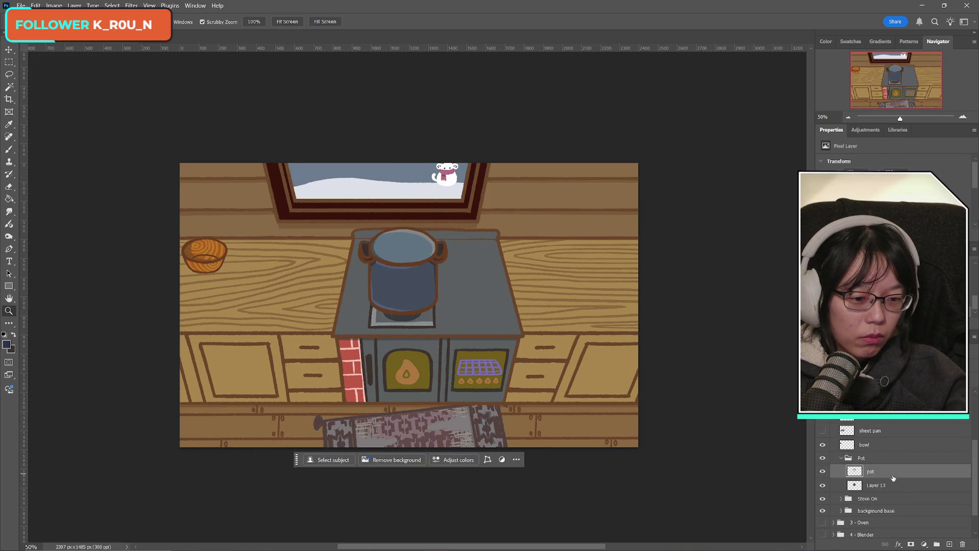
{"action": "key", "text": "ctrl+e"}
- Rename the merged layer 'pot' and ungroup the Pot folder
{"action": "double_click", "coordinate": [873, 470]}
{"action": "type", "text": "pot"}
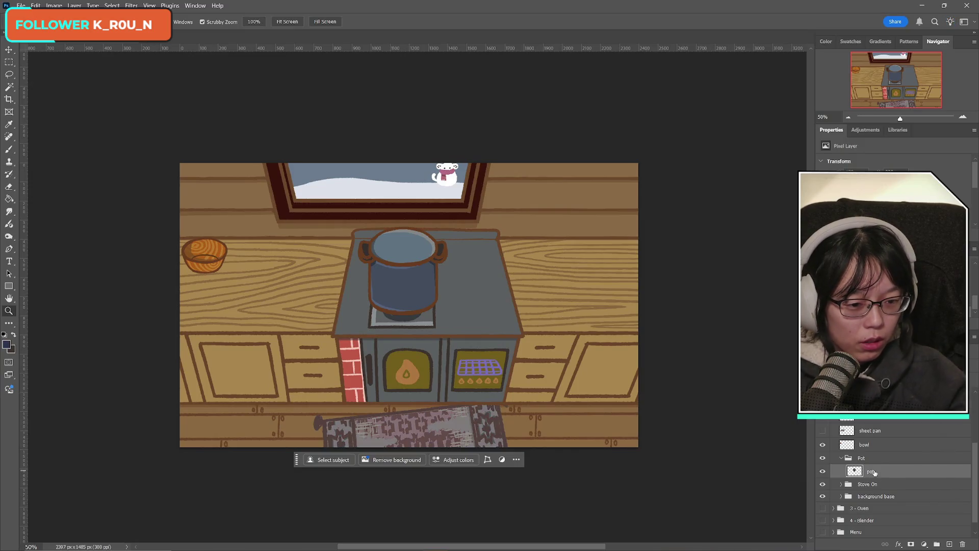
{"action": "key", "text": "Return"}
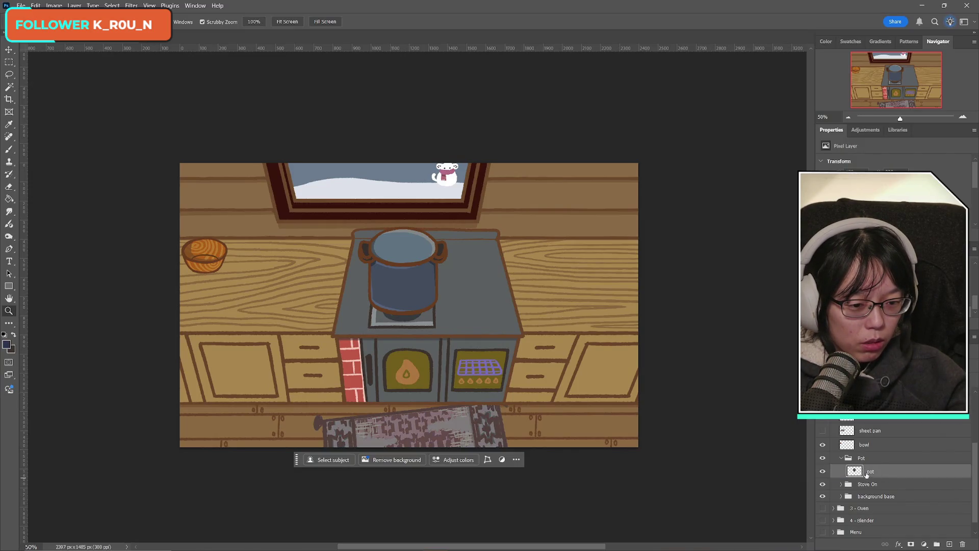
{"action": "left_click", "coordinate": [862, 459]}
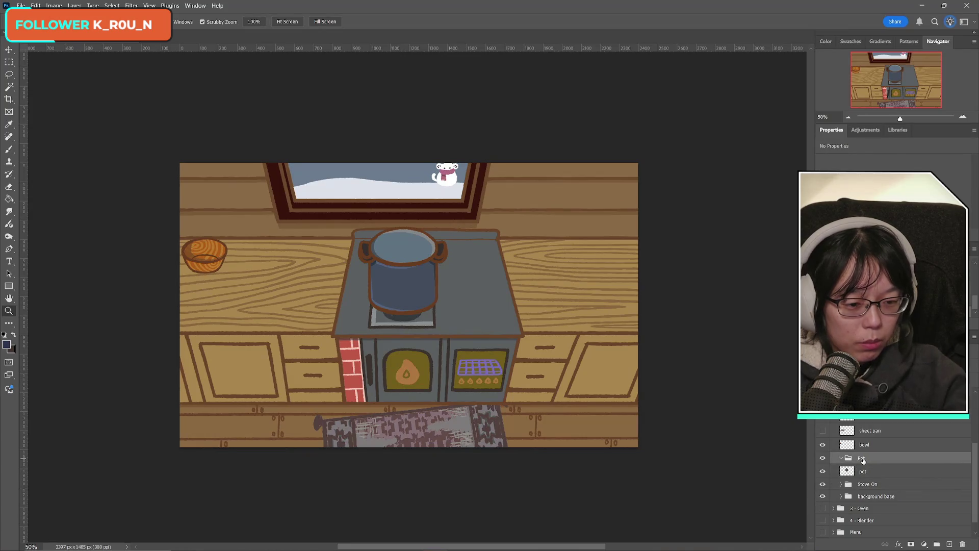
{"action": "key", "text": "ctrl+shift+g"}
- Select Layer 14 inside the Stove On group and zoom in on the pot
{"action": "left_click", "coordinate": [844, 477]}
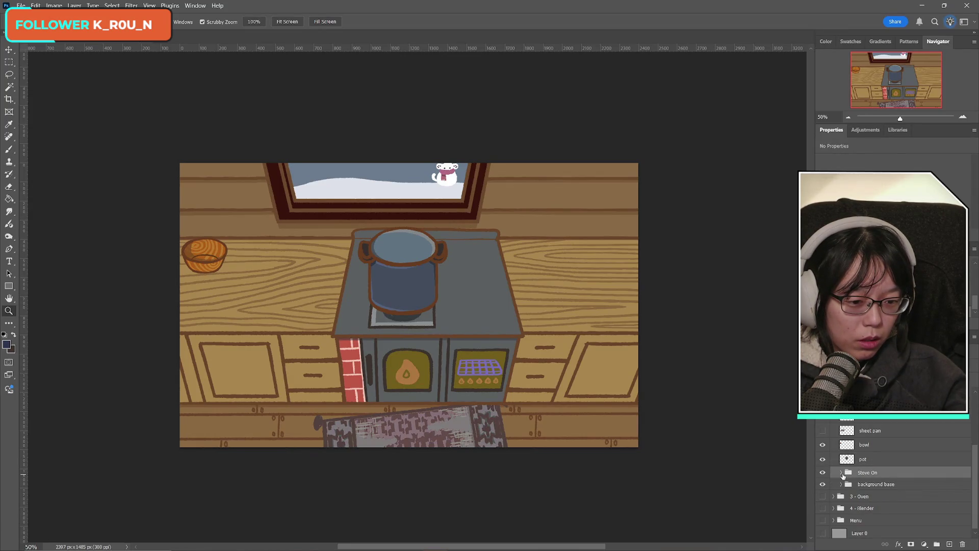
{"action": "left_click", "coordinate": [841, 473]}
{"action": "left_click", "coordinate": [842, 474]}
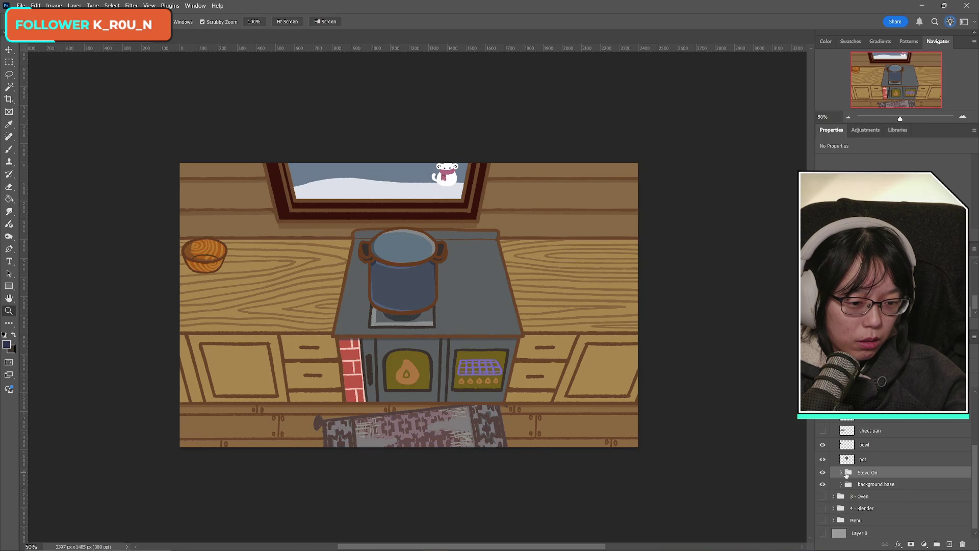
{"action": "left_click", "coordinate": [841, 472]}
{"action": "left_click", "coordinate": [867, 485]}
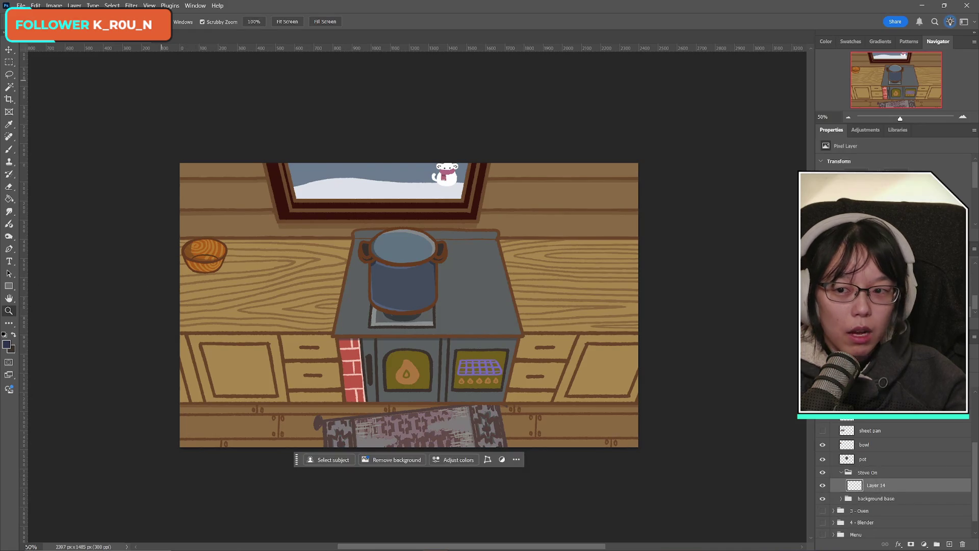
{"action": "mouse_move", "coordinate": [417, 288]}
{"action": "left_mouse_down"}
{"action": "mouse_move", "coordinate": [393, 284]}
{"action": "mouse_move", "coordinate": [454, 321]}
{"action": "left_mouse_up"}
- Set the brush's foreground colour to light blue #25bfff
{"action": "left_click", "coordinate": [9, 150]}
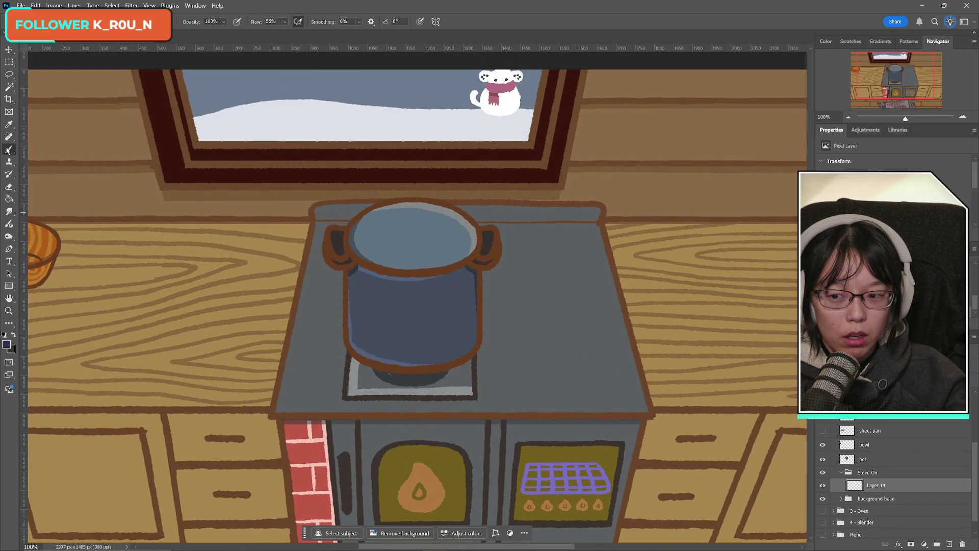
{"action": "left_click", "coordinate": [7, 344]}
{"action": "left_click", "coordinate": [153, 339]}
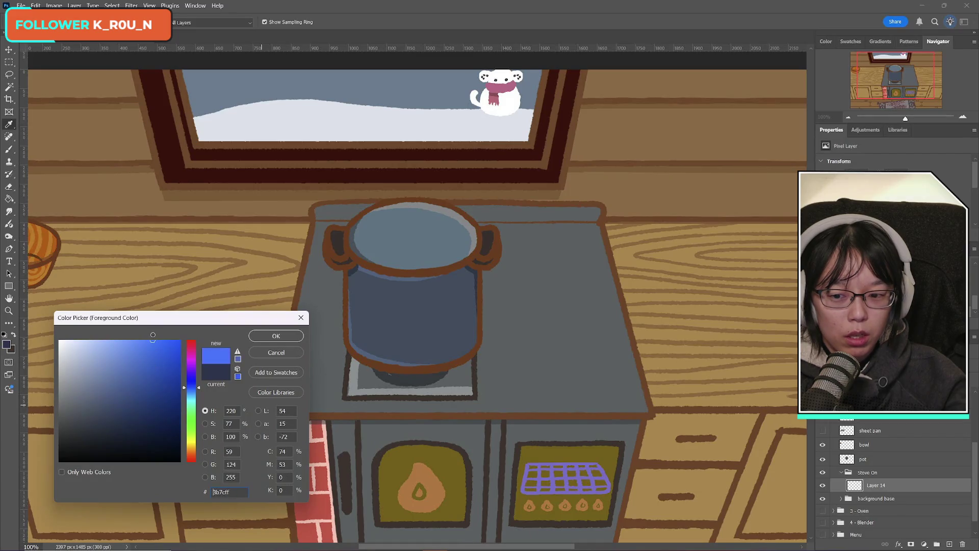
{"action": "left_click_drag", "start_coordinate": [196, 391], "coordinate": [199, 394]}
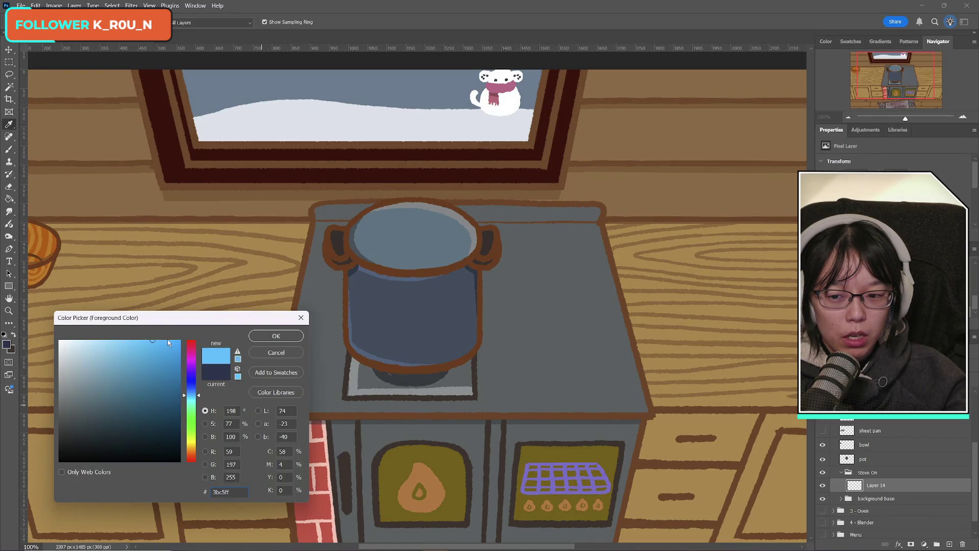
{"action": "left_click", "coordinate": [164, 339]}
{"action": "left_click", "coordinate": [267, 341]}
{"action": "key", "text": "b"}
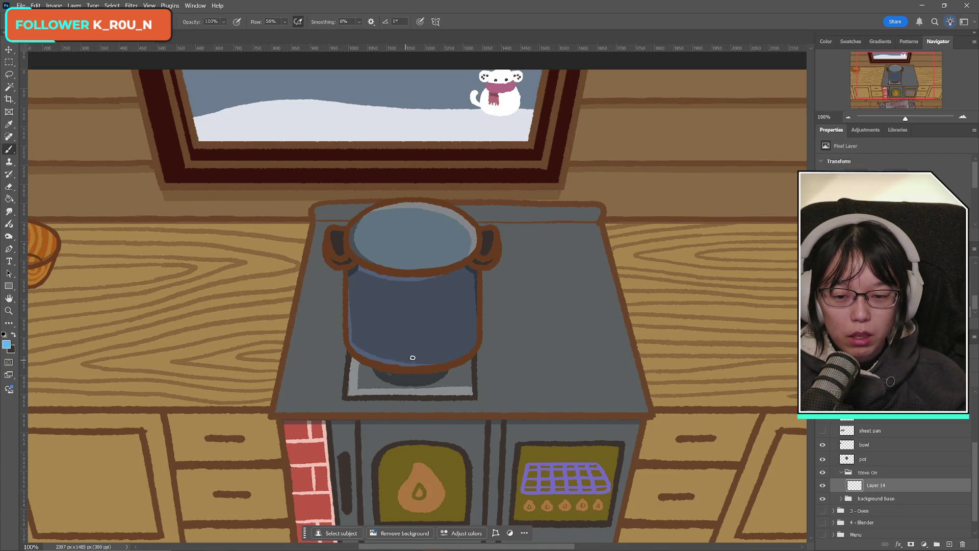
- Brush a curved blue flame stroke beneath the pot, retrying the stroke several times
{"action": "mouse_move", "coordinate": [382, 374]}
{"action": "left_mouse_down"}
{"action": "mouse_move", "coordinate": [390, 381]}
{"action": "mouse_move", "coordinate": [448, 369]}
{"action": "left_mouse_up"}
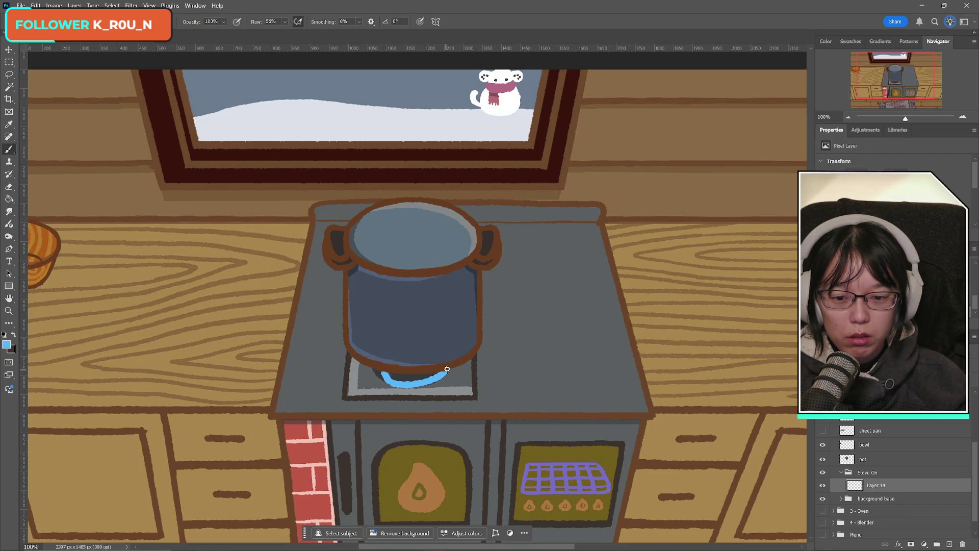
{"action": "key", "text": "ctrl+z"}
{"action": "left_click_drag", "start_coordinate": [383, 374], "coordinate": [444, 367]}
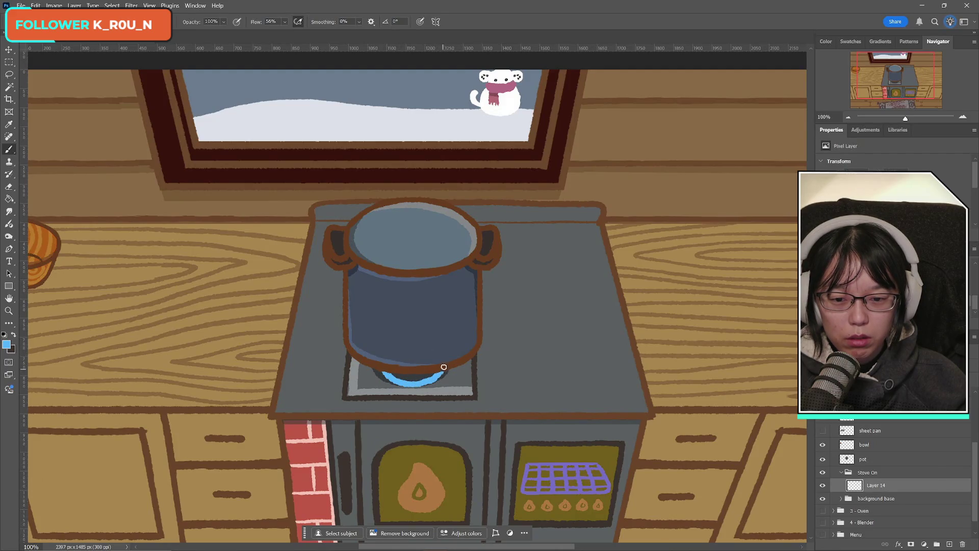
{"action": "key", "text": "ctrl+z"}
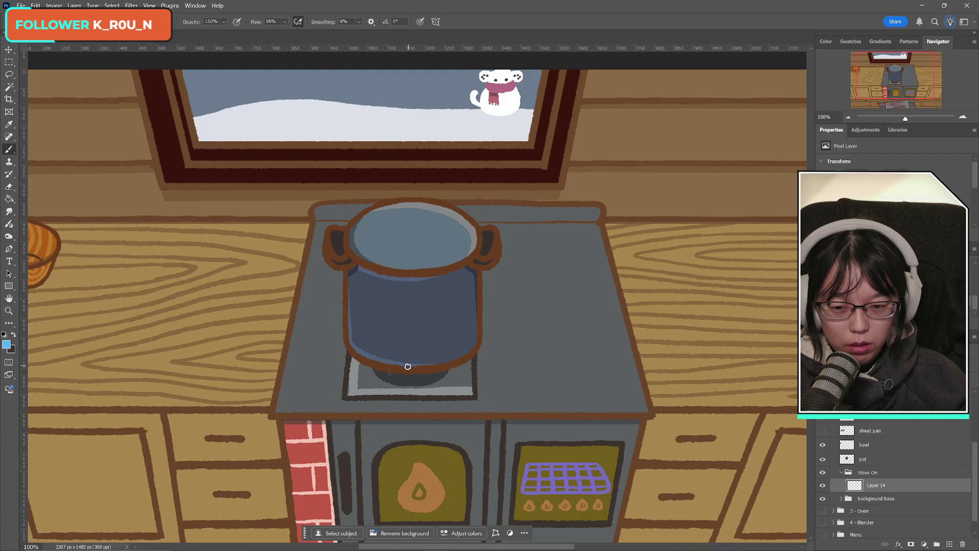
{"action": "mouse_move", "coordinate": [384, 372]}
{"action": "left_mouse_down"}
{"action": "mouse_move", "coordinate": [406, 376]}
{"action": "mouse_move", "coordinate": [448, 354]}
{"action": "left_mouse_up"}
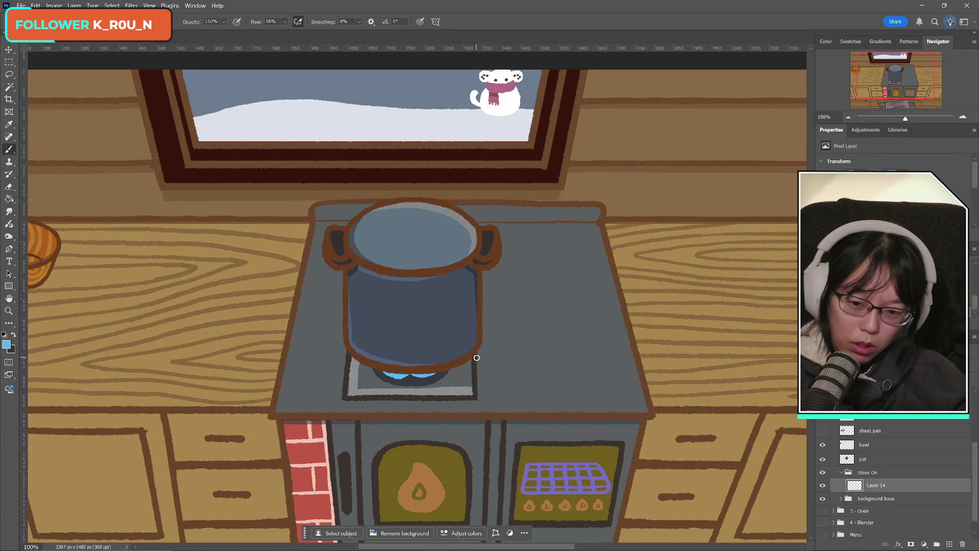
{"action": "key", "text": "ctrl+z"}
{"action": "key", "text": "ctrl+z"}
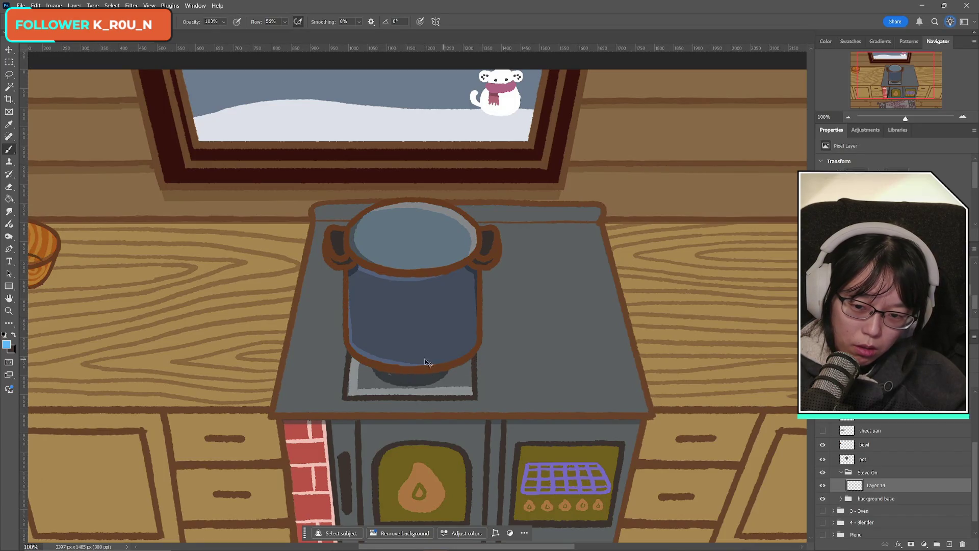
{"action": "mouse_move", "coordinate": [382, 373]}
{"action": "left_mouse_down"}
{"action": "mouse_move", "coordinate": [439, 363]}
{"action": "mouse_move", "coordinate": [423, 375]}
{"action": "mouse_move", "coordinate": [390, 373]}
{"action": "mouse_move", "coordinate": [432, 373]}
{"action": "left_mouse_up"}
{"action": "key", "text": "ctrl+z"}
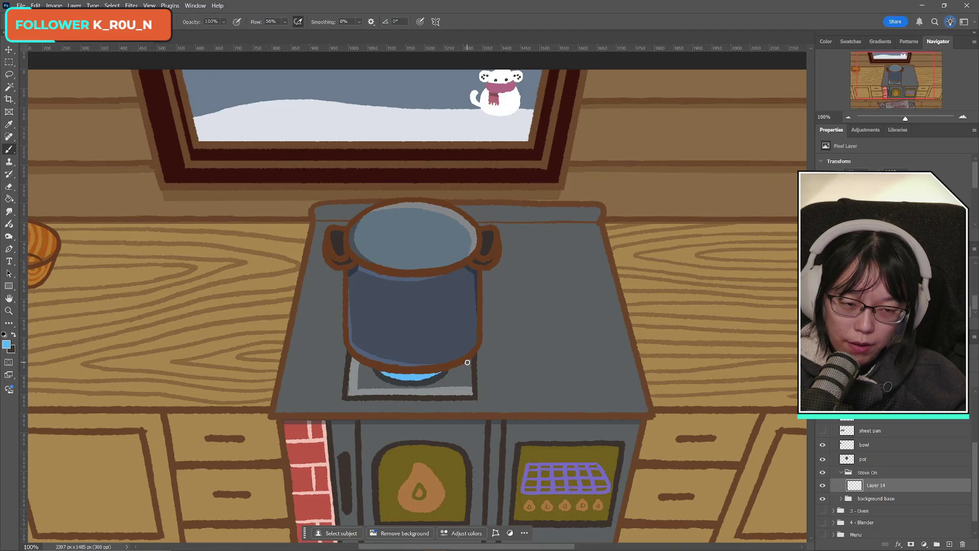
{"action": "left_click", "coordinate": [11, 346]}
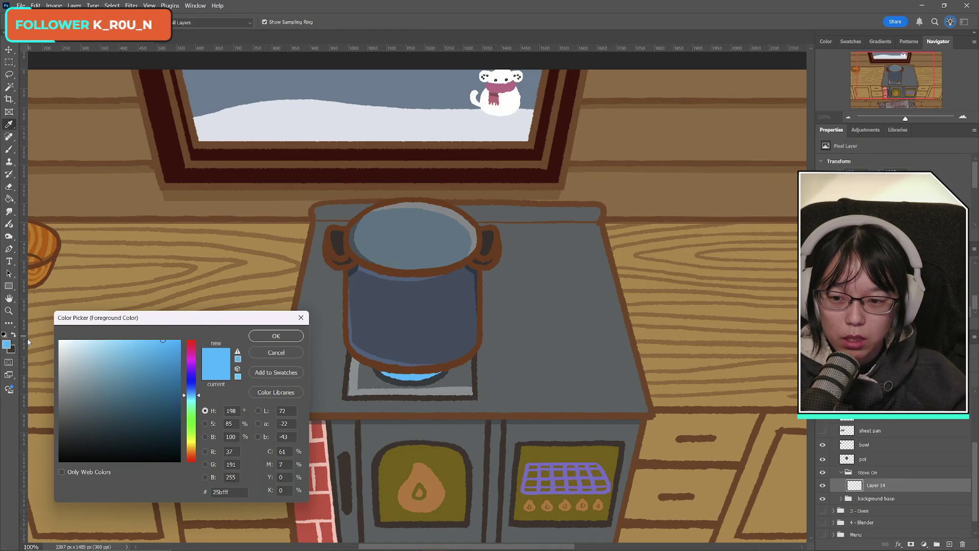
- Set the foreground colour to cyan #0bdfec and add Layer 15 above Layer 14
{"action": "left_click", "coordinate": [175, 349]}
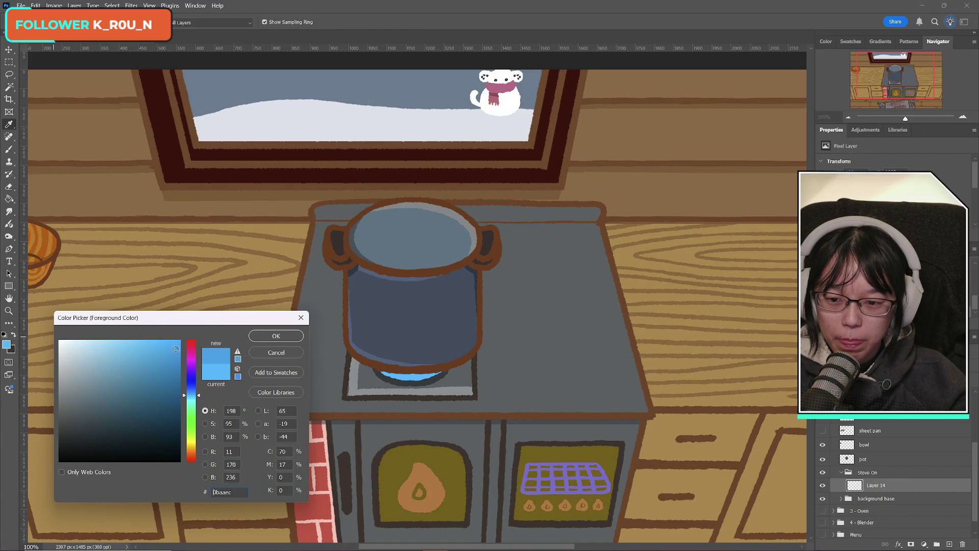
{"action": "left_click_drag", "start_coordinate": [199, 396], "coordinate": [199, 400]}
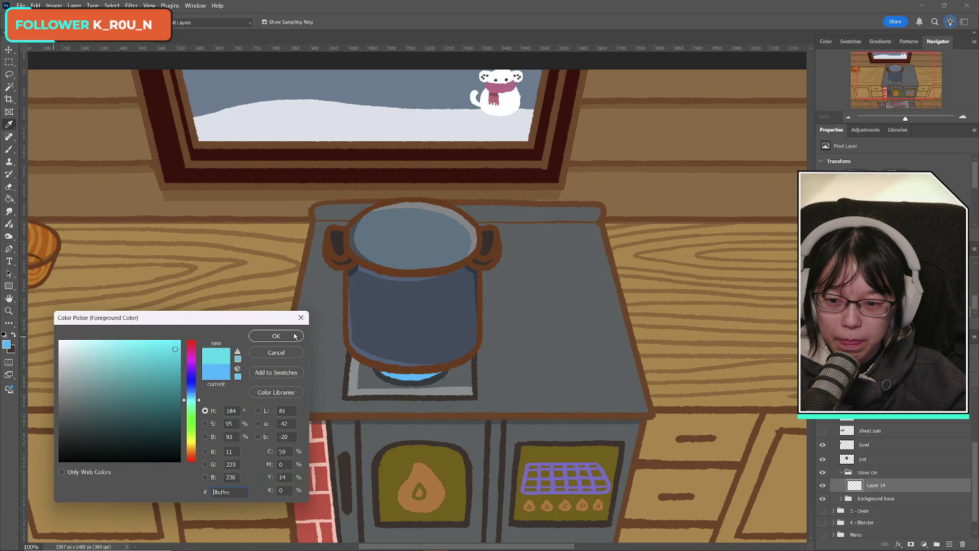
{"action": "left_click", "coordinate": [277, 337]}
{"action": "key", "text": "b"}
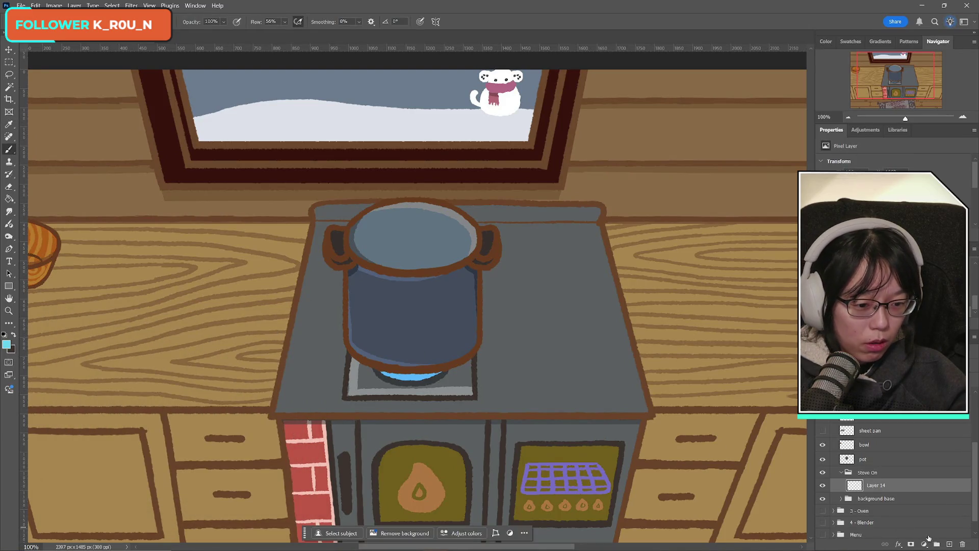
{"action": "left_click", "coordinate": [950, 544]}
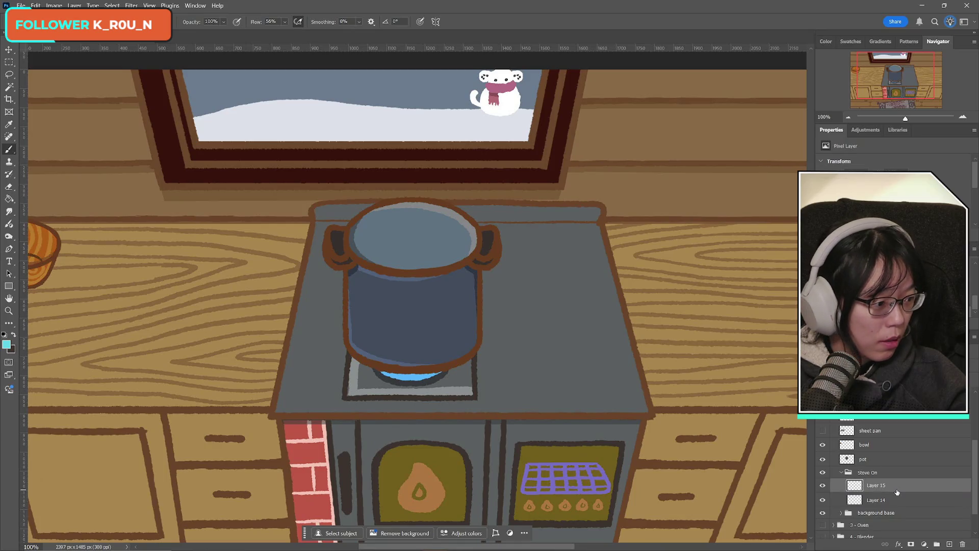
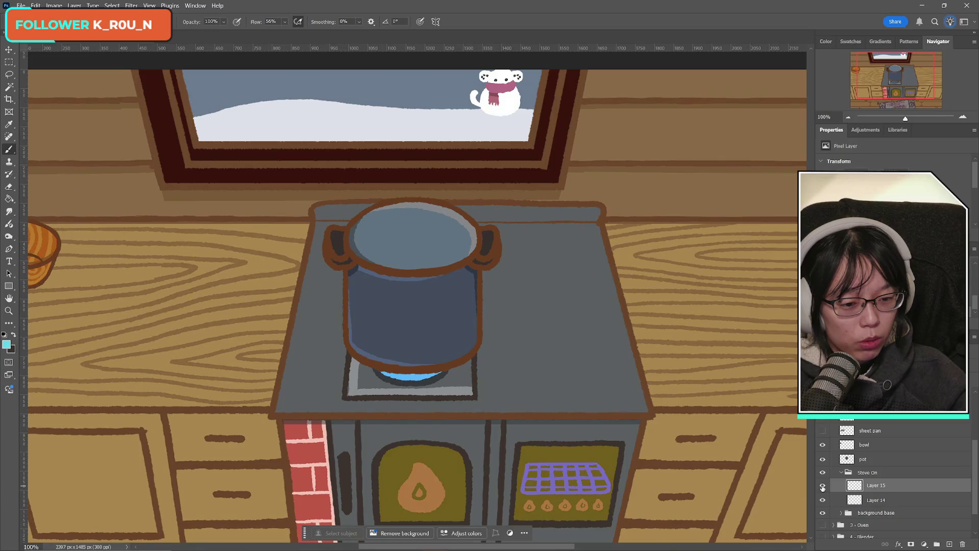
- Toggle the blue burner flame layer off and on to compare the burner
{"action": "left_click", "coordinate": [822, 501]}
{"action": "left_click", "coordinate": [822, 501]}
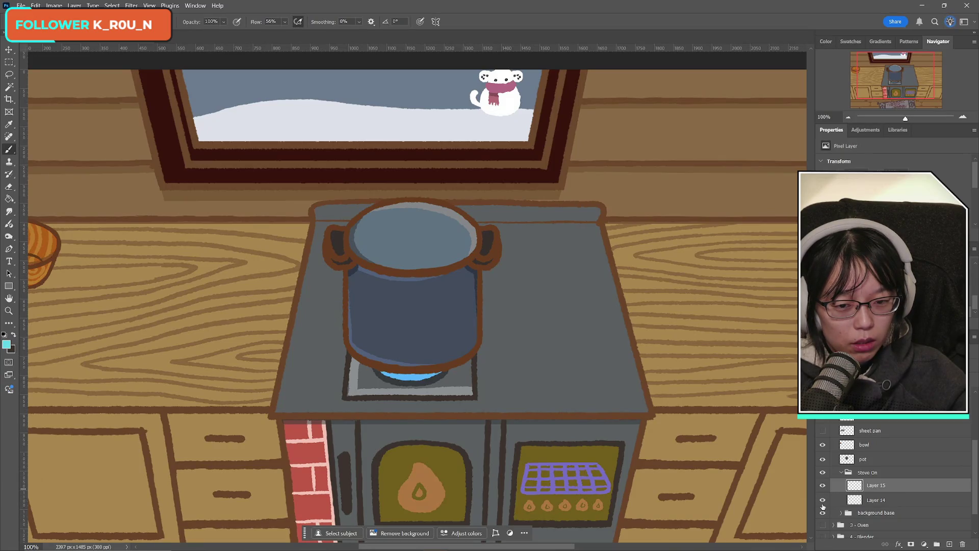
{"action": "left_click", "coordinate": [822, 503]}
{"action": "left_click", "coordinate": [822, 501]}
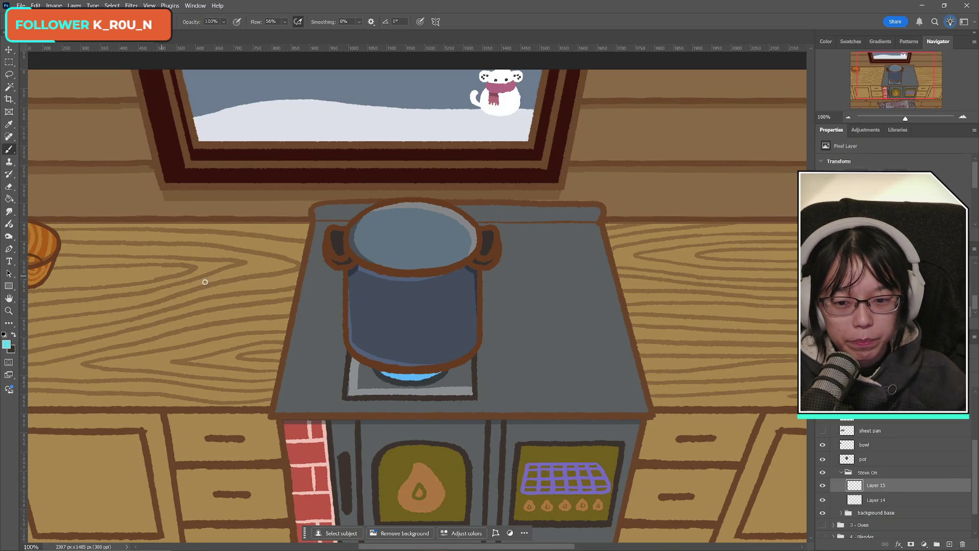
- Paint a thick cyan arc around and inside the burner flame under the pot
{"action": "left_click_drag", "start_coordinate": [359, 363], "coordinate": [395, 390]}
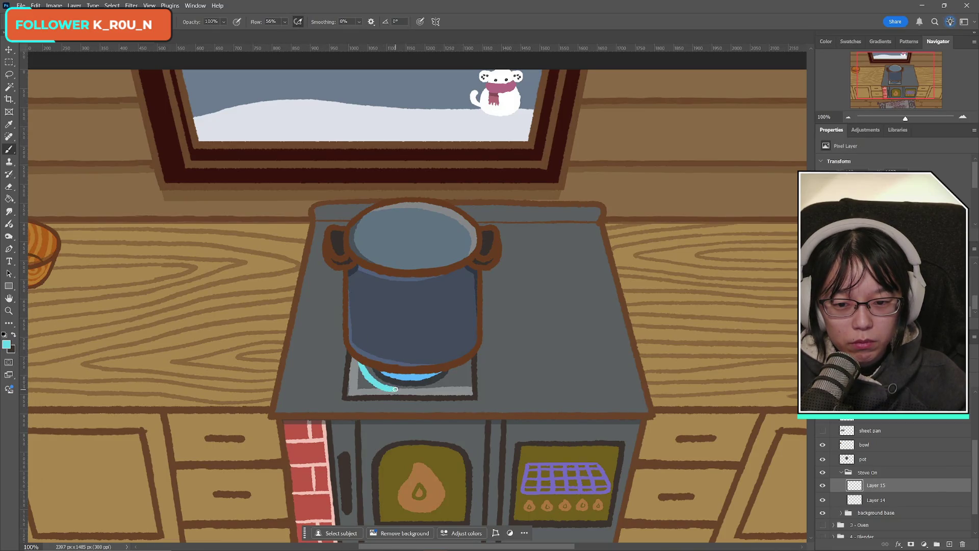
{"action": "key", "text": "ctrl+z"}
{"action": "mouse_move", "coordinate": [355, 362]}
{"action": "left_mouse_down"}
{"action": "mouse_move", "coordinate": [383, 387]}
{"action": "mouse_move", "coordinate": [433, 386]}
{"action": "mouse_move", "coordinate": [462, 366]}
{"action": "left_mouse_up"}
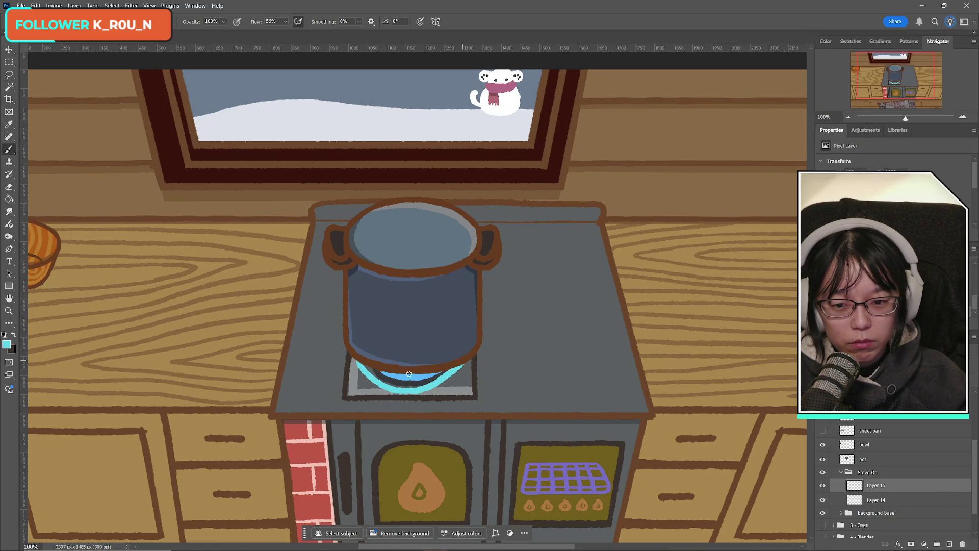
{"action": "mouse_move", "coordinate": [361, 363]}
{"action": "left_mouse_down"}
{"action": "mouse_move", "coordinate": [408, 392]}
{"action": "mouse_move", "coordinate": [464, 358]}
{"action": "mouse_move", "coordinate": [433, 388]}
{"action": "left_mouse_up"}
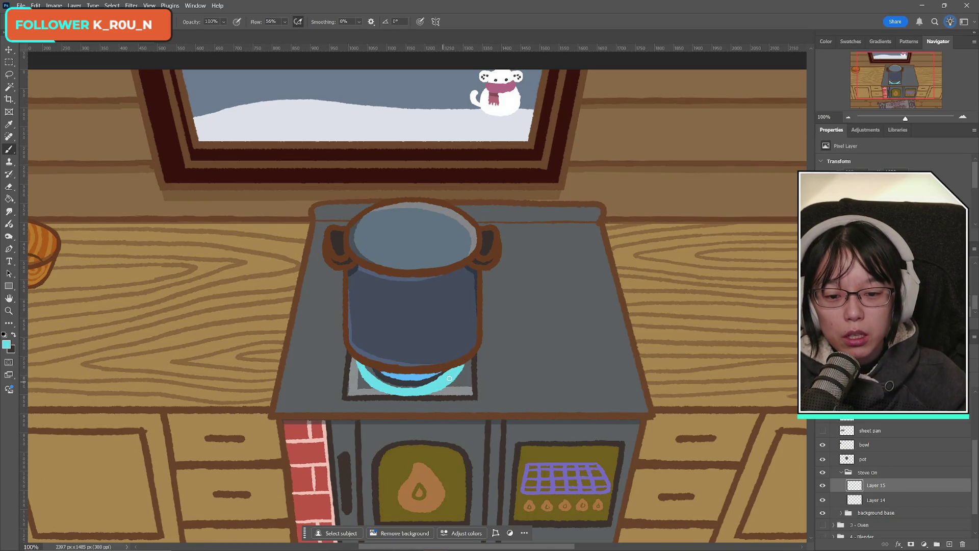
{"action": "left_click_drag", "start_coordinate": [375, 366], "coordinate": [427, 383]}
{"action": "key", "text": "e"}
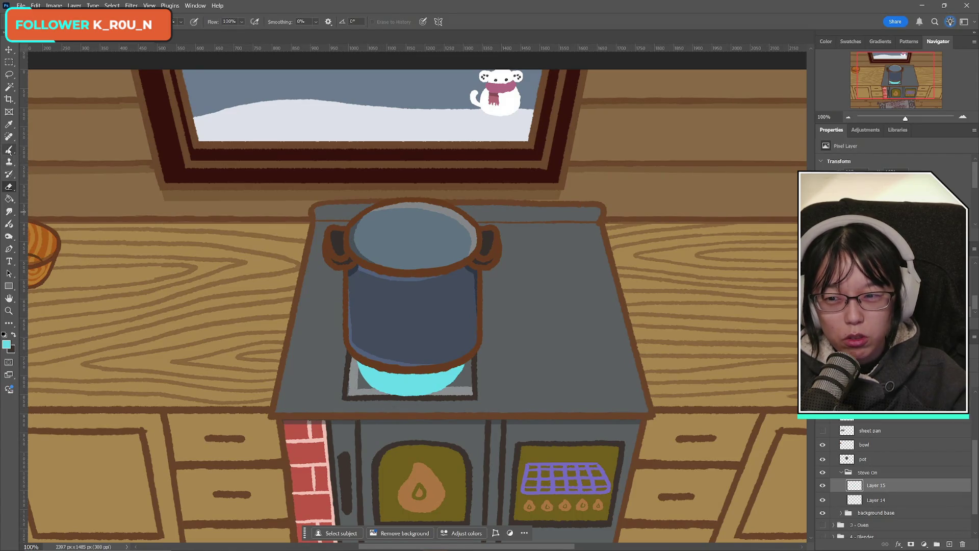
{"action": "key", "text": "b"}
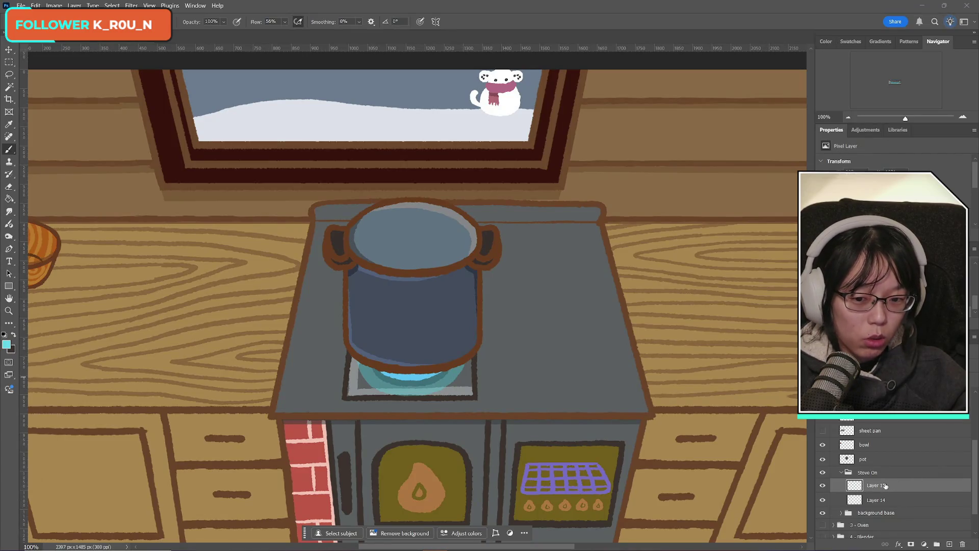
- Compare the cyan glow on and off, then hide the pot to expose the burners
{"action": "left_click", "coordinate": [823, 486]}
{"action": "left_click", "coordinate": [823, 487]}
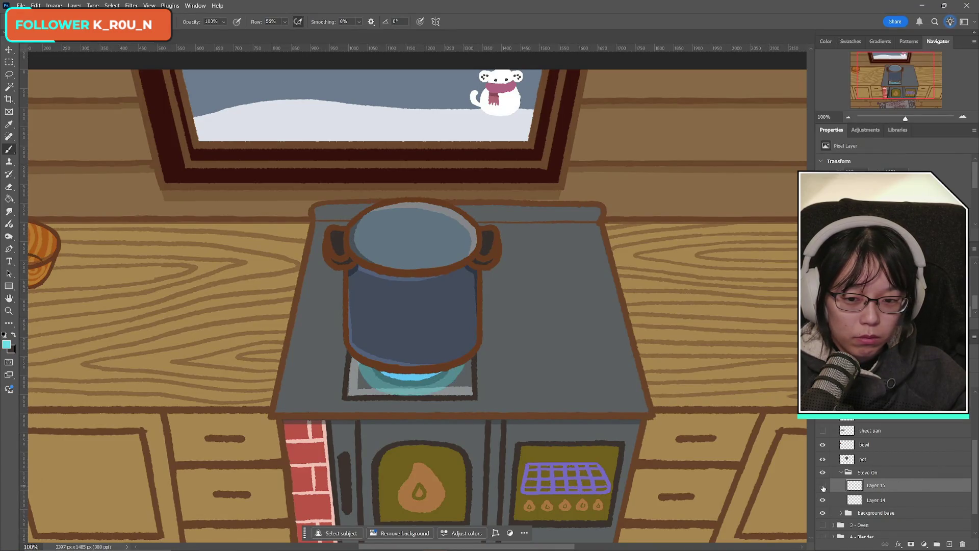
{"action": "left_click", "coordinate": [823, 487]}
{"action": "left_click", "coordinate": [823, 488]}
{"action": "left_click", "coordinate": [823, 487]}
{"action": "left_click", "coordinate": [822, 487]}
{"action": "left_click", "coordinate": [822, 487]}
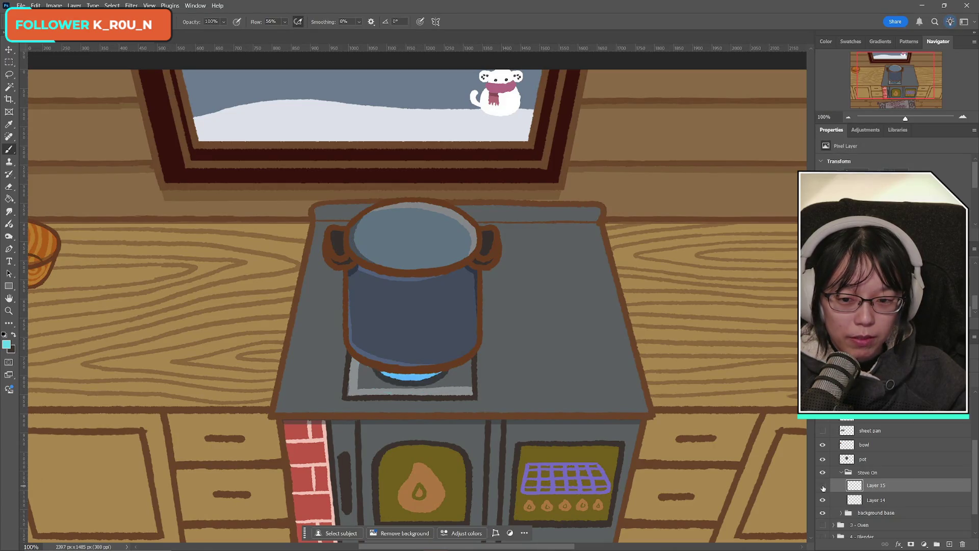
{"action": "left_click", "coordinate": [822, 487]}
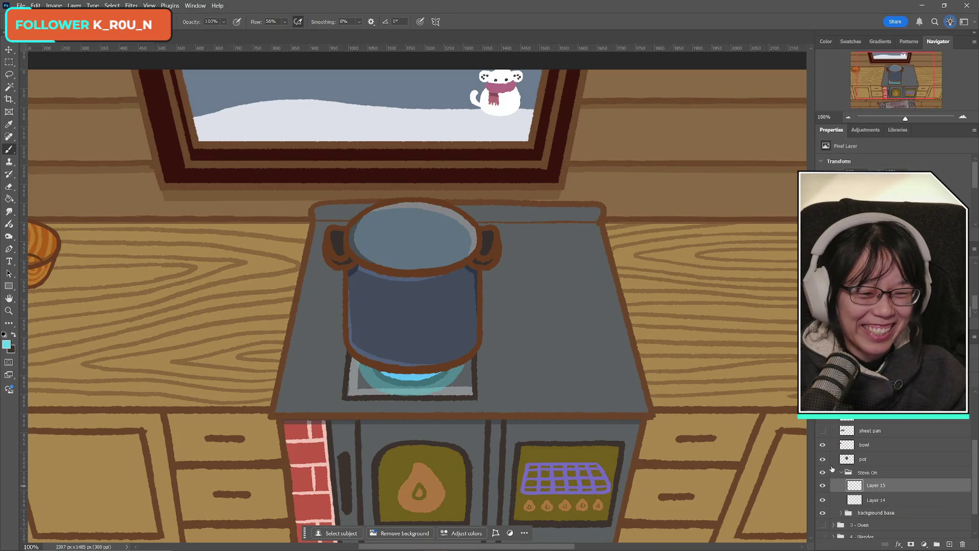
{"action": "left_click", "coordinate": [822, 460]}
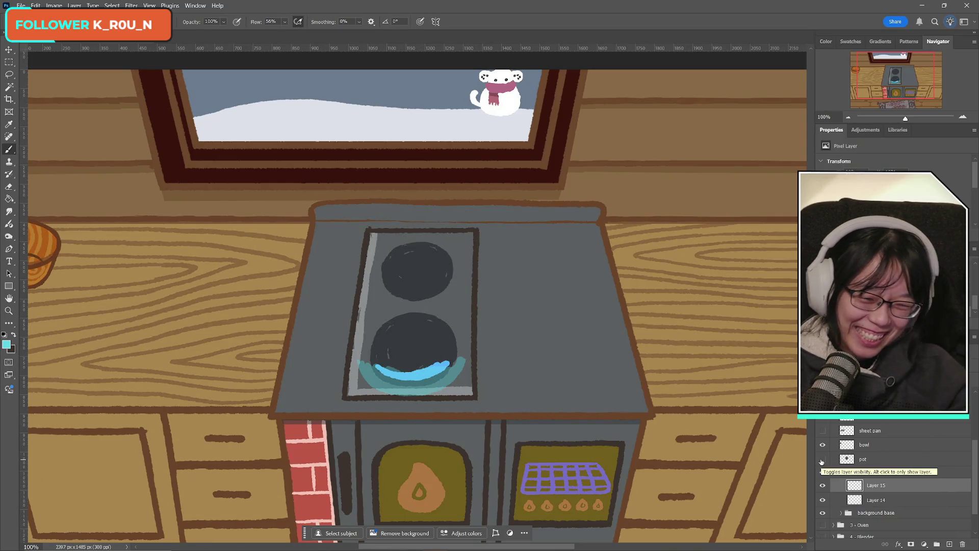
- Paint a cyan ring around the lower burner's bottom, left edge and top
{"action": "left_click_drag", "start_coordinate": [364, 369], "coordinate": [402, 388]}
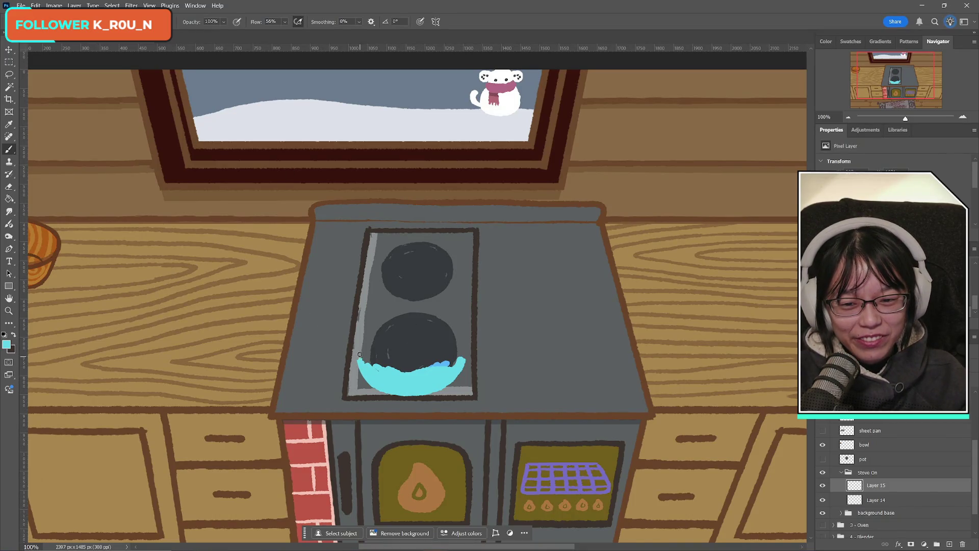
{"action": "left_click_drag", "start_coordinate": [360, 337], "coordinate": [363, 359]}
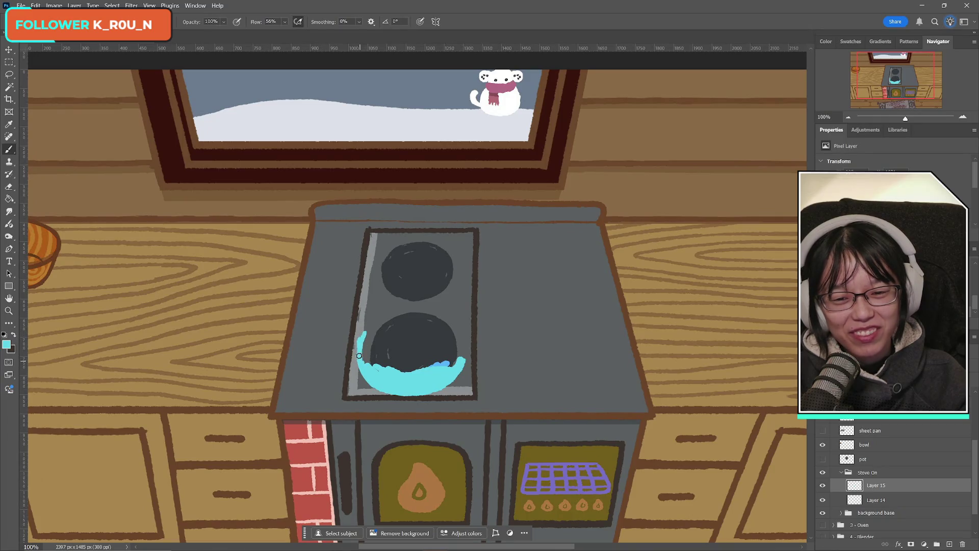
{"action": "left_click_drag", "start_coordinate": [361, 336], "coordinate": [396, 315]}
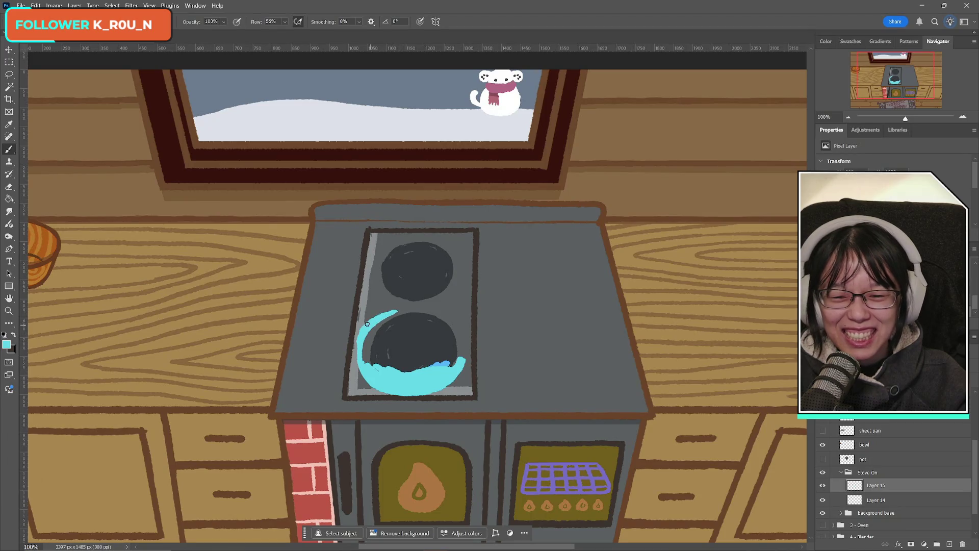
{"action": "mouse_move", "coordinate": [378, 318]}
{"action": "left_mouse_down"}
{"action": "mouse_move", "coordinate": [410, 306]}
{"action": "mouse_move", "coordinate": [449, 315]}
{"action": "mouse_move", "coordinate": [465, 355]}
{"action": "left_mouse_up"}
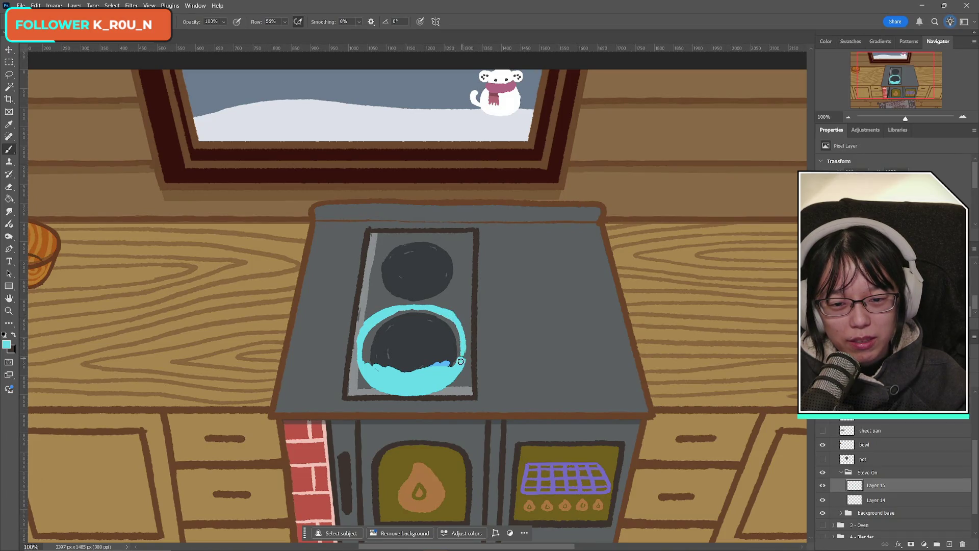
{"action": "mouse_move", "coordinate": [369, 347]}
{"action": "left_mouse_down"}
{"action": "mouse_move", "coordinate": [365, 363]}
{"action": "mouse_move", "coordinate": [371, 337]}
{"action": "mouse_move", "coordinate": [393, 316]}
{"action": "mouse_move", "coordinate": [380, 357]}
{"action": "mouse_move", "coordinate": [459, 358]}
{"action": "mouse_move", "coordinate": [444, 334]}
{"action": "mouse_move", "coordinate": [453, 325]}
{"action": "mouse_move", "coordinate": [421, 319]}
{"action": "mouse_move", "coordinate": [444, 341]}
{"action": "mouse_move", "coordinate": [412, 336]}
{"action": "mouse_move", "coordinate": [379, 355]}
{"action": "left_mouse_up"}
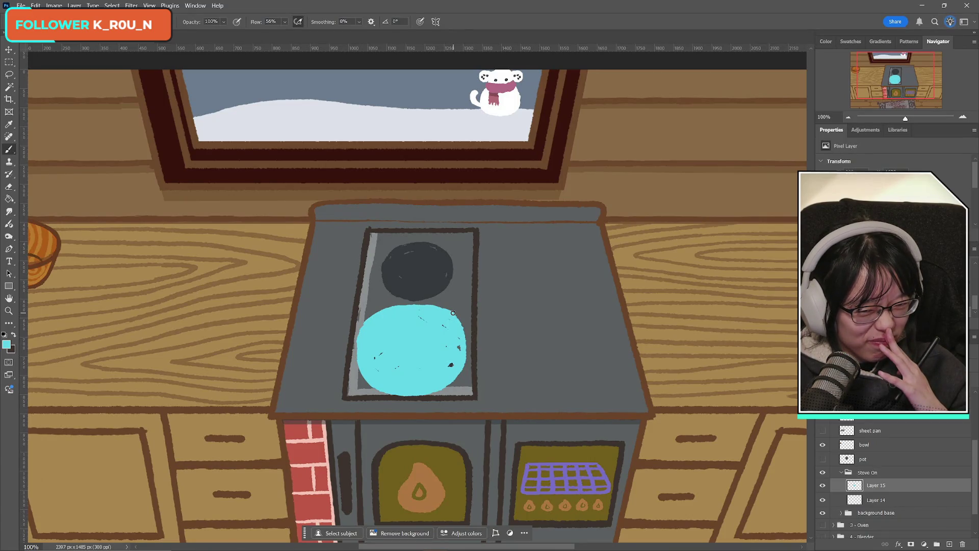
- Cancel the accidental rotation of the cyan burner fill with Ctrl+Z
{"action": "key", "text": "ctrl+t"}
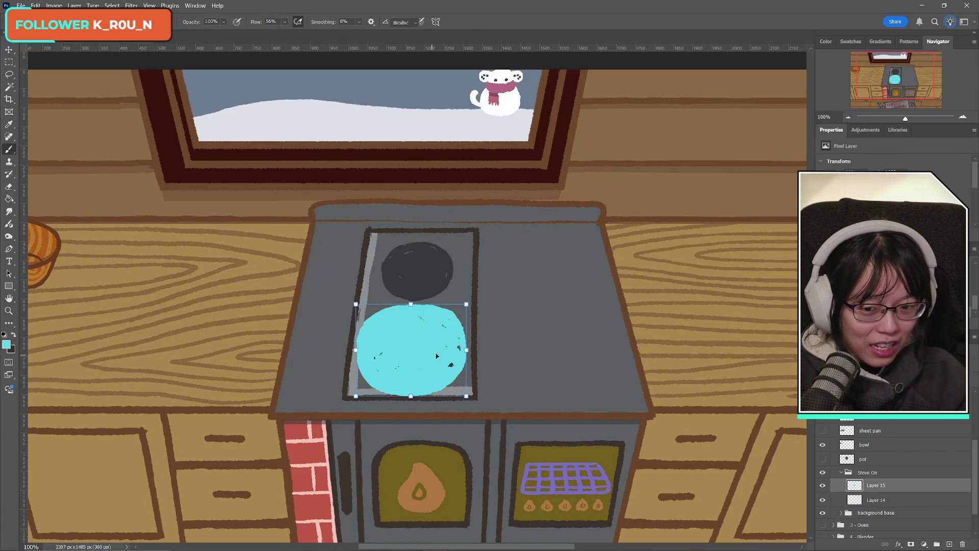
{"action": "mouse_move", "coordinate": [504, 295]}
{"action": "left_mouse_down"}
{"action": "mouse_move", "coordinate": [363, 431]}
{"action": "mouse_move", "coordinate": [319, 388]}
{"action": "mouse_move", "coordinate": [317, 408]}
{"action": "left_mouse_up"}
{"action": "key", "text": "ctrl+z"}
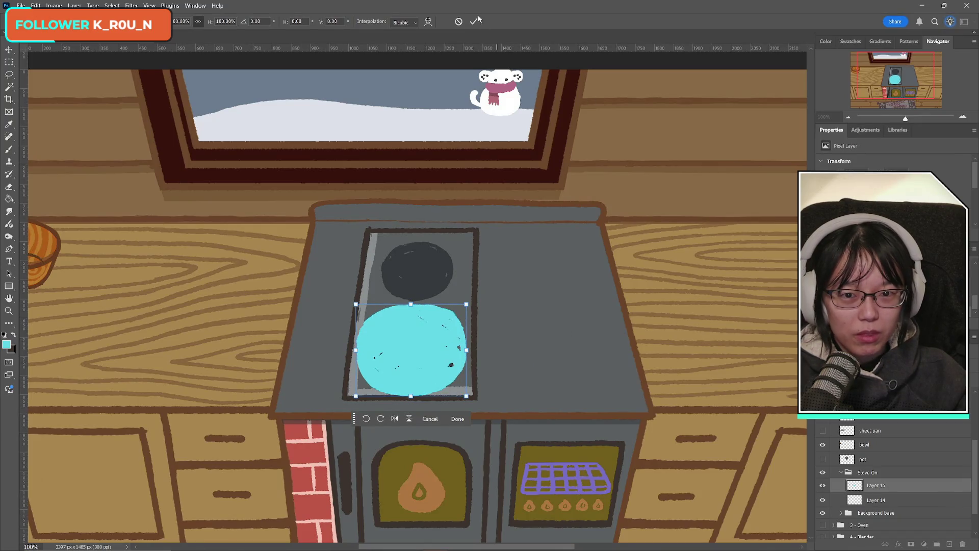
{"action": "left_click", "coordinate": [475, 21]}
- Hide the cyan glow layer and make the visible blue flame layer active
{"action": "left_click", "coordinate": [822, 486]}
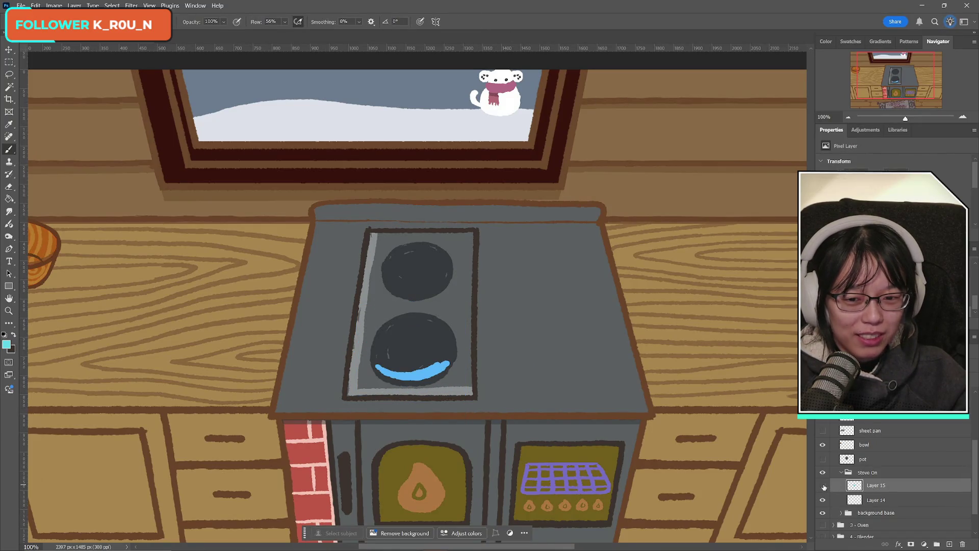
{"action": "left_click", "coordinate": [836, 497]}
{"action": "left_click", "coordinate": [822, 500]}
{"action": "left_click", "coordinate": [822, 501]}
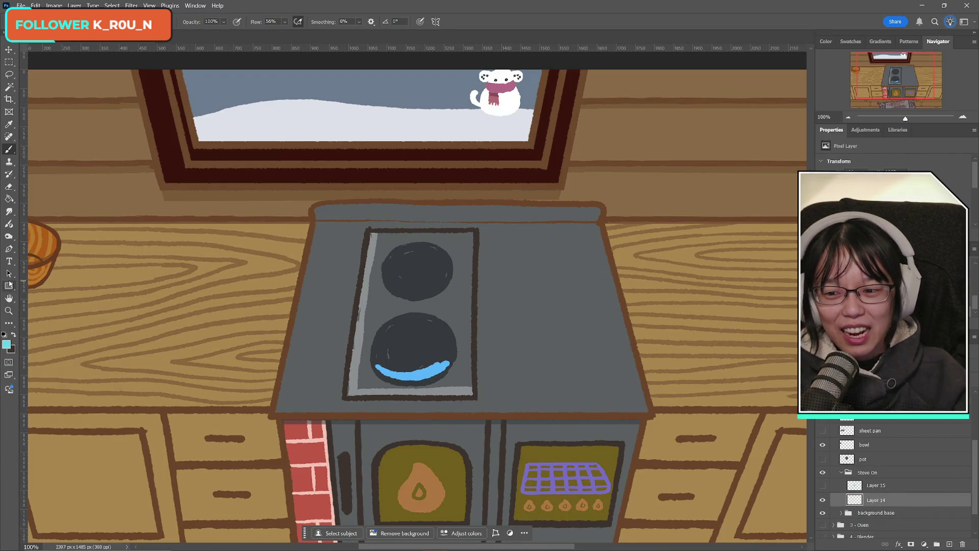
- Change the foreground painting colour from cyan to a deeper blue
{"action": "left_click", "coordinate": [7, 345]}
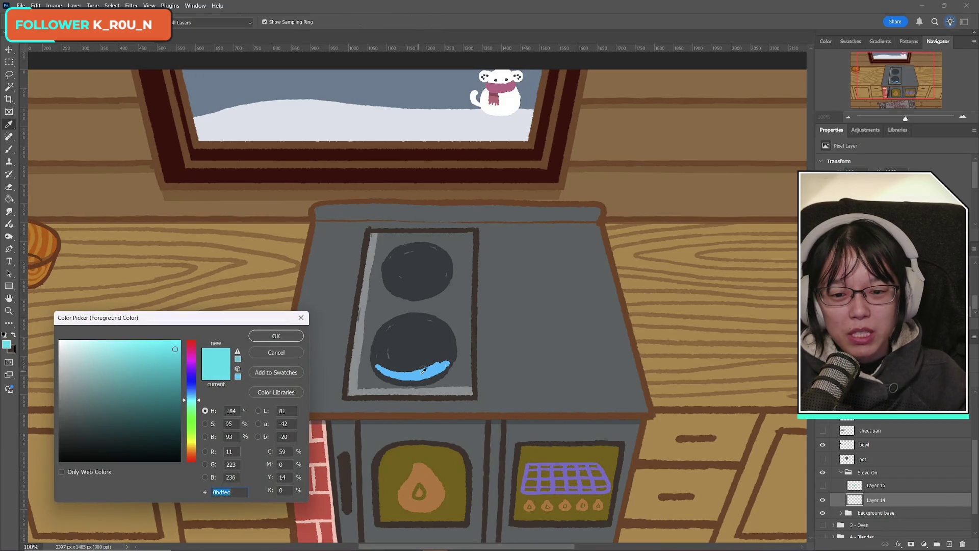
{"action": "left_click", "coordinate": [276, 336]}
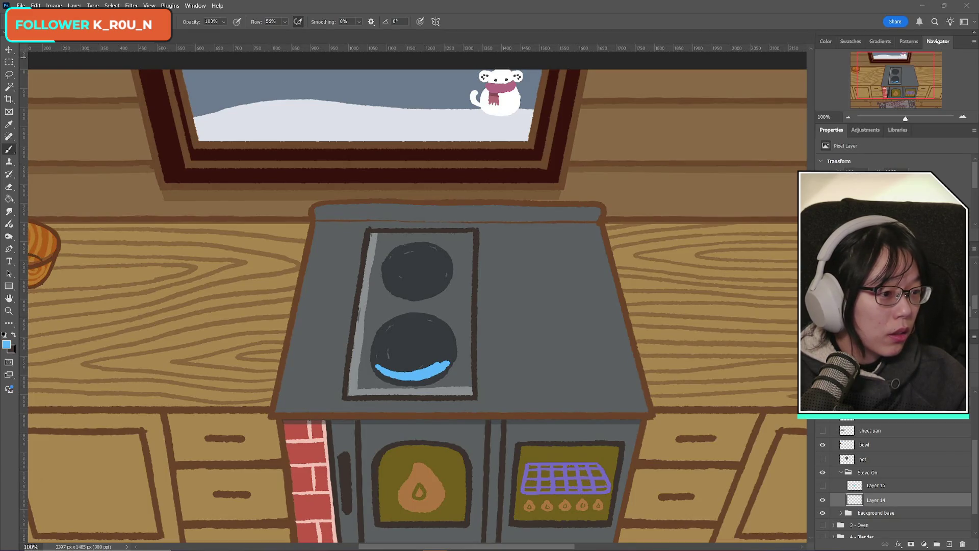
{"action": "key", "text": "alt+Tab"}
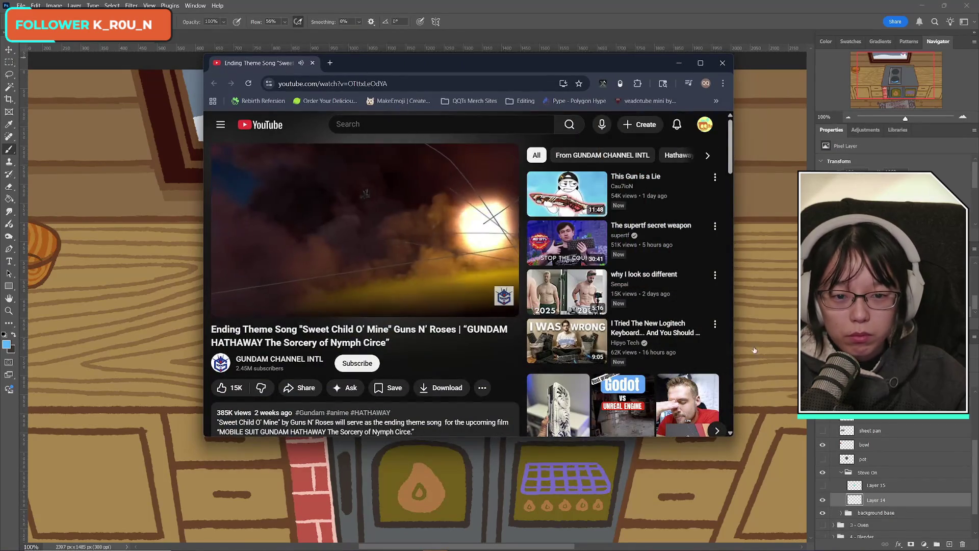
- Show the Gundam Hathaway "Sweet Child O' Mine" video in theater view and enlarge the browser window
{"action": "left_click", "coordinate": [452, 300]}
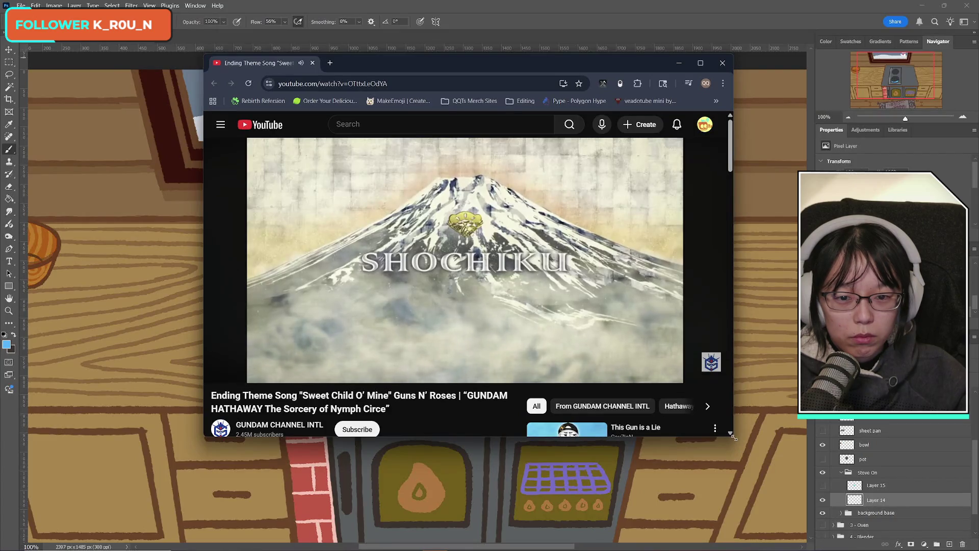
{"action": "left_click_drag", "start_coordinate": [733, 435], "coordinate": [930, 494]}
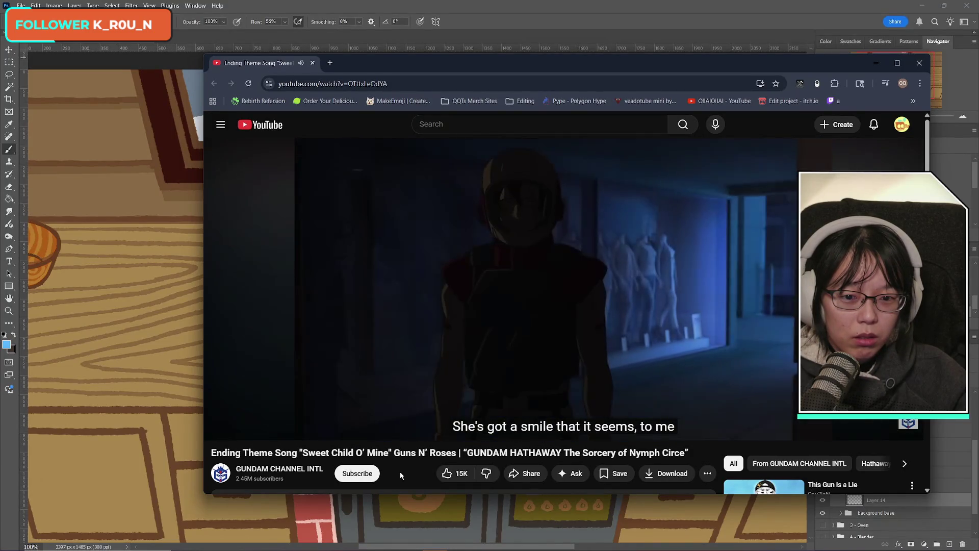
{"action": "mouse_move", "coordinate": [442, 411]}
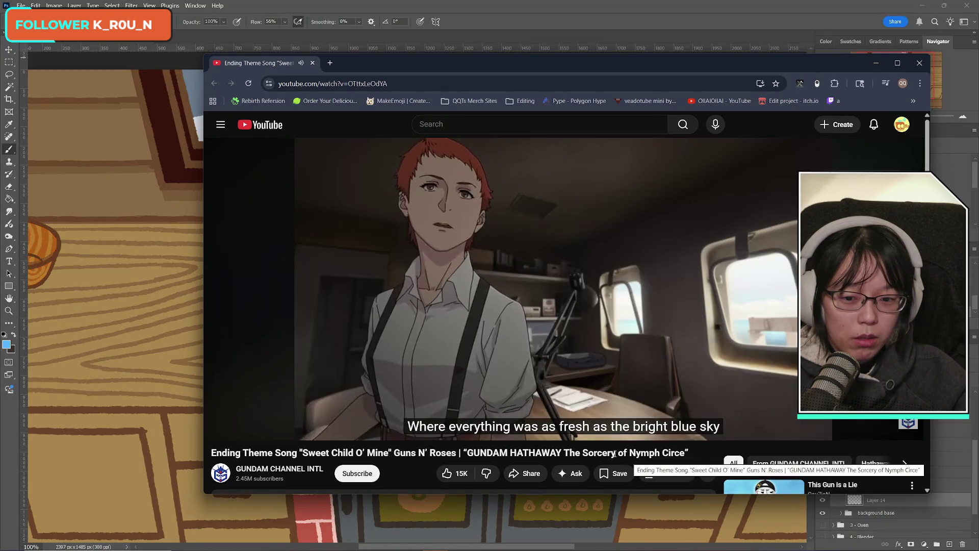
- Lower the music video's volume, then close the YouTube browser window
{"action": "mouse_move", "coordinate": [674, 364]}
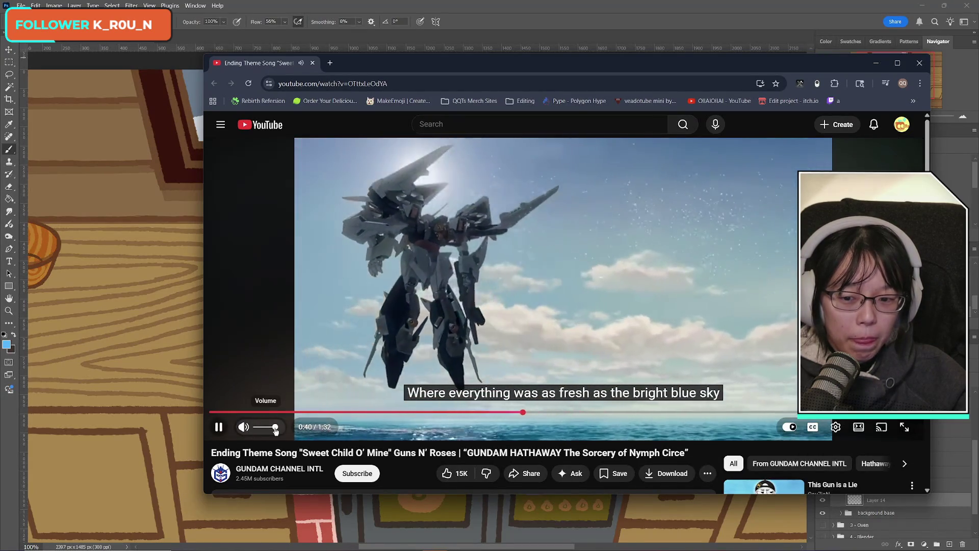
{"action": "left_click", "coordinate": [262, 428]}
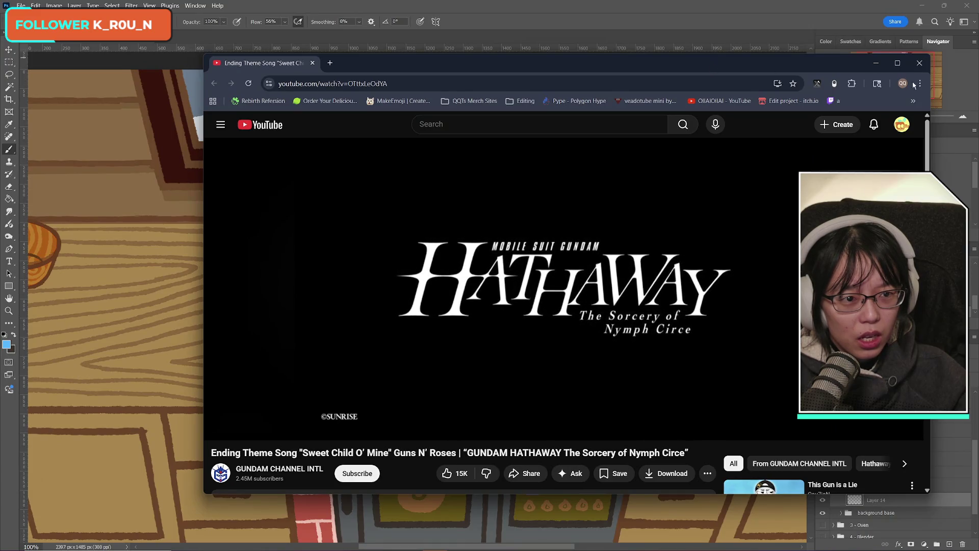
{"action": "left_click", "coordinate": [920, 62]}
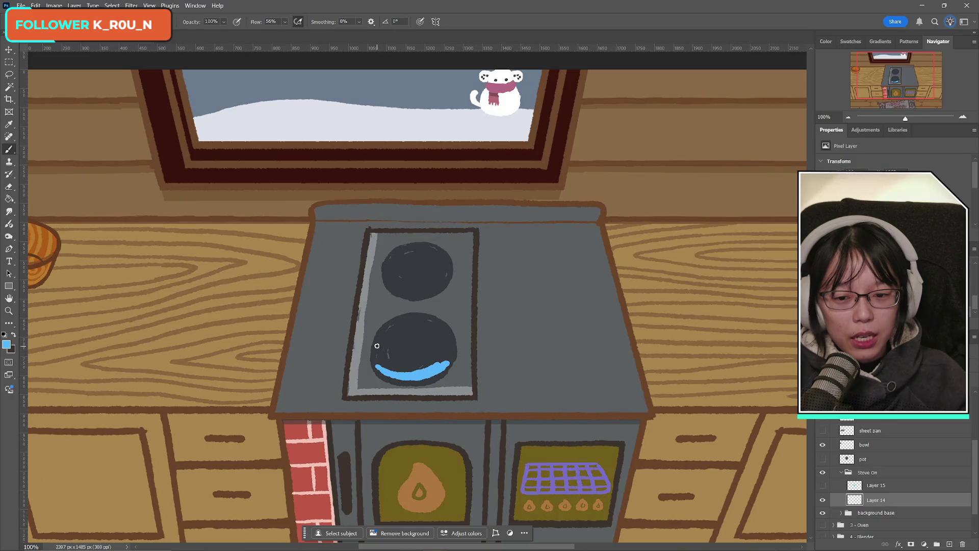
- Paint blue along the lower burner's left edge and top-left, filling its left half
{"action": "left_click_drag", "start_coordinate": [380, 339], "coordinate": [378, 369]}
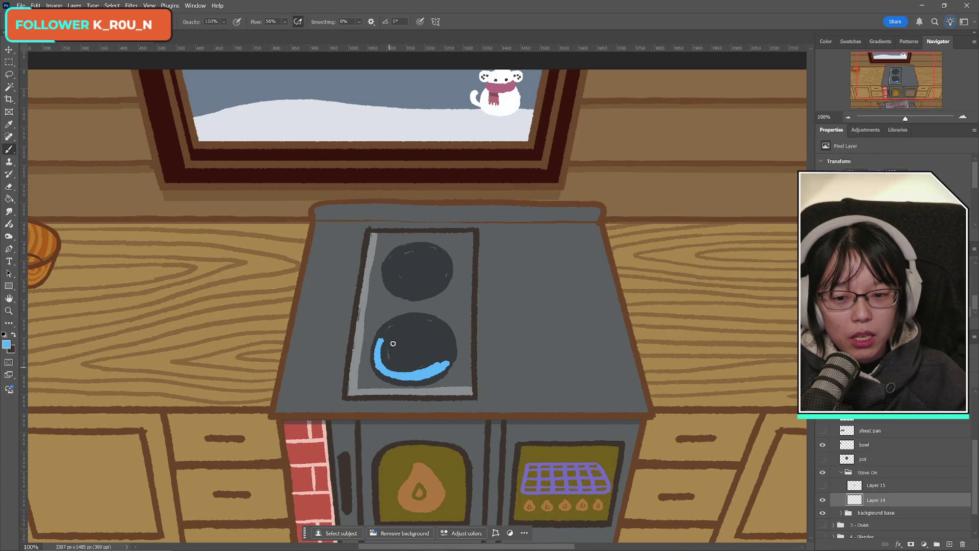
{"action": "mouse_move", "coordinate": [384, 332]}
{"action": "left_mouse_down"}
{"action": "mouse_move", "coordinate": [406, 319]}
{"action": "mouse_move", "coordinate": [436, 323]}
{"action": "mouse_move", "coordinate": [449, 339]}
{"action": "mouse_move", "coordinate": [447, 364]}
{"action": "left_mouse_up"}
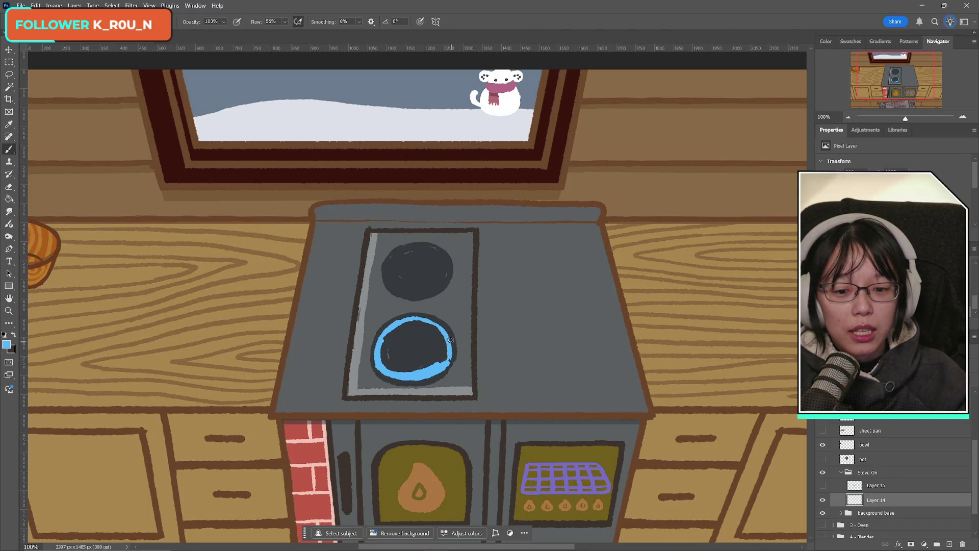
{"action": "mouse_move", "coordinate": [390, 343]}
{"action": "left_mouse_down"}
{"action": "mouse_move", "coordinate": [395, 357]}
{"action": "mouse_move", "coordinate": [401, 331]}
{"action": "mouse_move", "coordinate": [433, 323]}
{"action": "mouse_move", "coordinate": [422, 322]}
{"action": "mouse_move", "coordinate": [434, 329]}
{"action": "mouse_move", "coordinate": [439, 361]}
{"action": "mouse_move", "coordinate": [447, 357]}
{"action": "mouse_move", "coordinate": [431, 341]}
{"action": "left_mouse_up"}
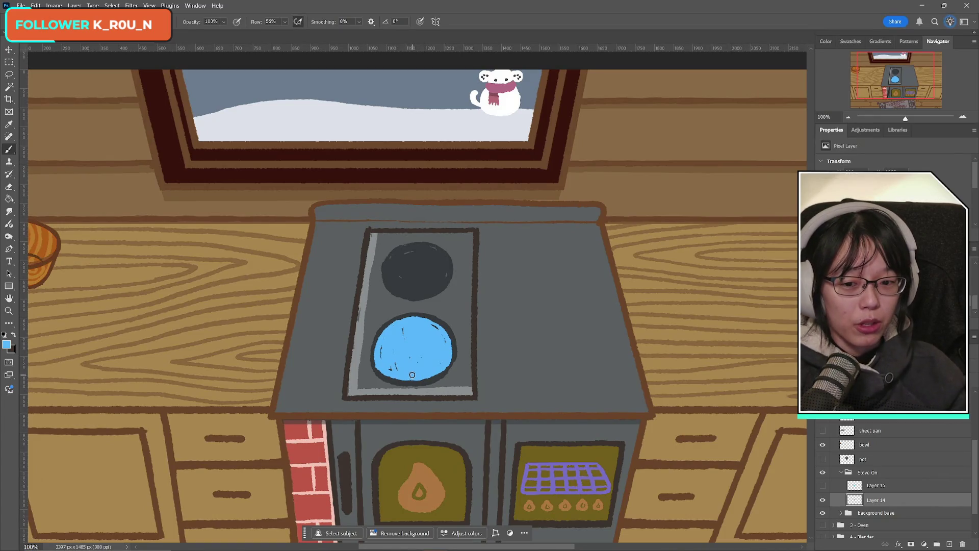
- Toggle the cyan flame layer to compare the burner, then make it active
{"action": "left_click", "coordinate": [824, 485]}
{"action": "left_click", "coordinate": [825, 486]}
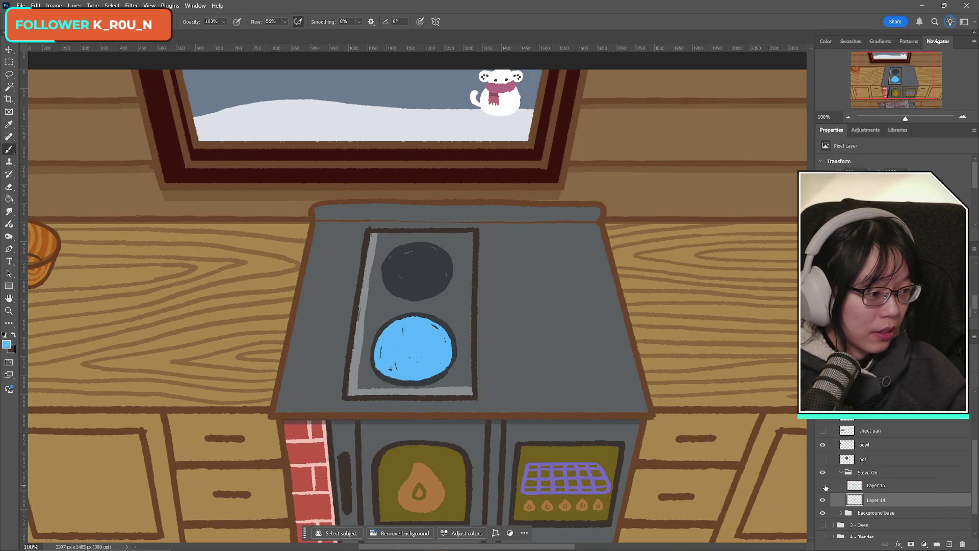
{"action": "left_click", "coordinate": [822, 486]}
{"action": "left_click", "coordinate": [823, 486]}
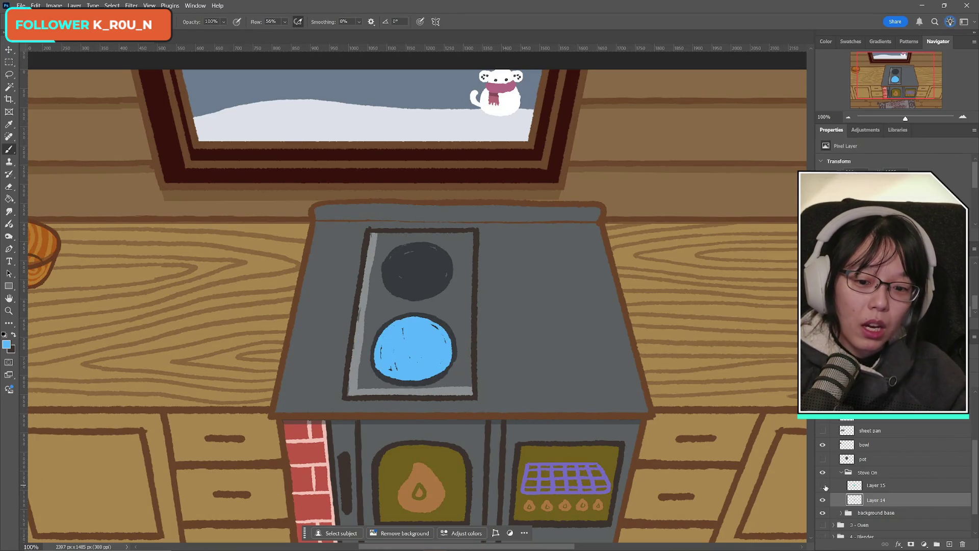
{"action": "left_click", "coordinate": [823, 486]}
{"action": "left_click", "coordinate": [887, 490]}
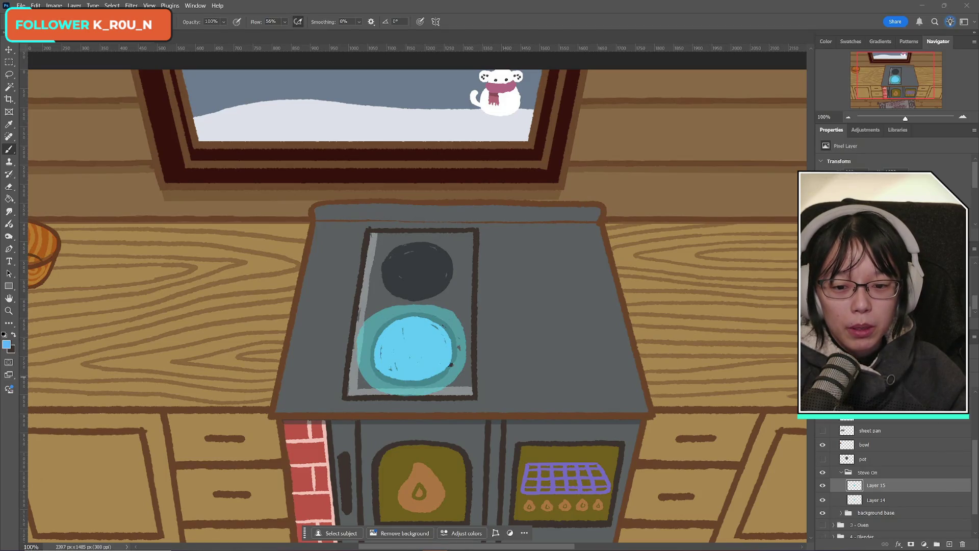
- Step through undo/redo history and settle on the flat cyan fill without the ring
{"action": "key", "text": "ctrl+z"}
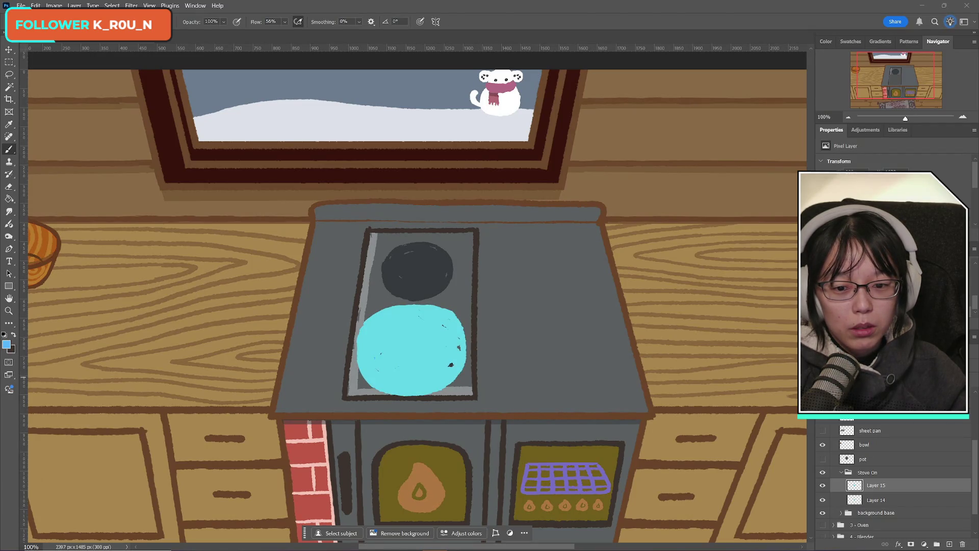
{"action": "key", "text": "ctrl+z"}
{"action": "key", "text": "ctrl+shift+z"}
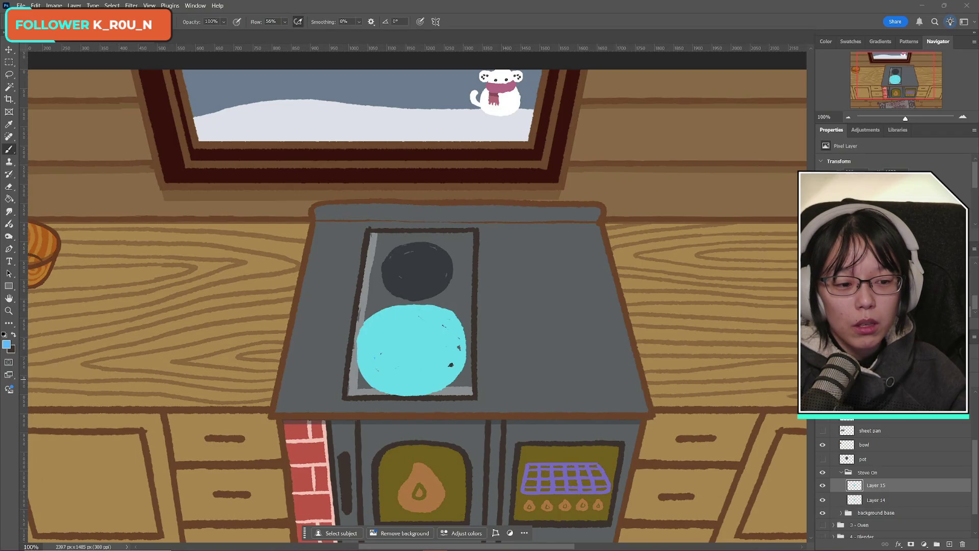
{"action": "key", "text": "ctrl+shift+z"}
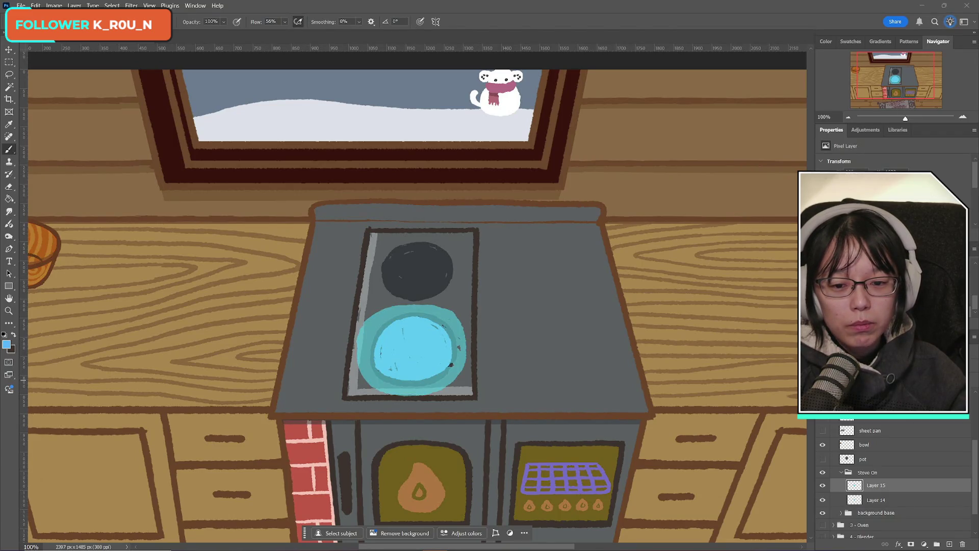
{"action": "key", "text": "ctrl+z"}
{"action": "key", "text": "ctrl+shift+z"}
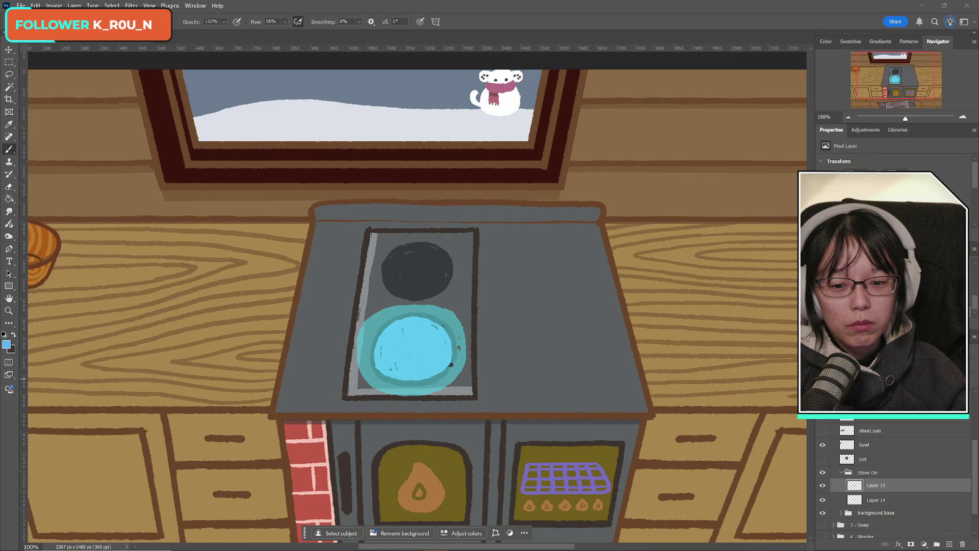
{"action": "key", "text": "ctrl+z"}
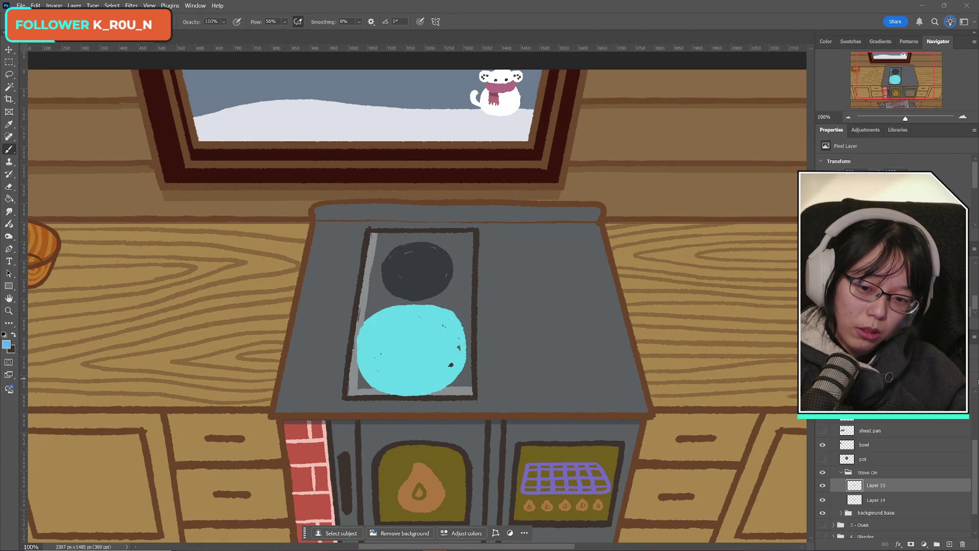
{"action": "key", "text": "ctrl+shift+z"}
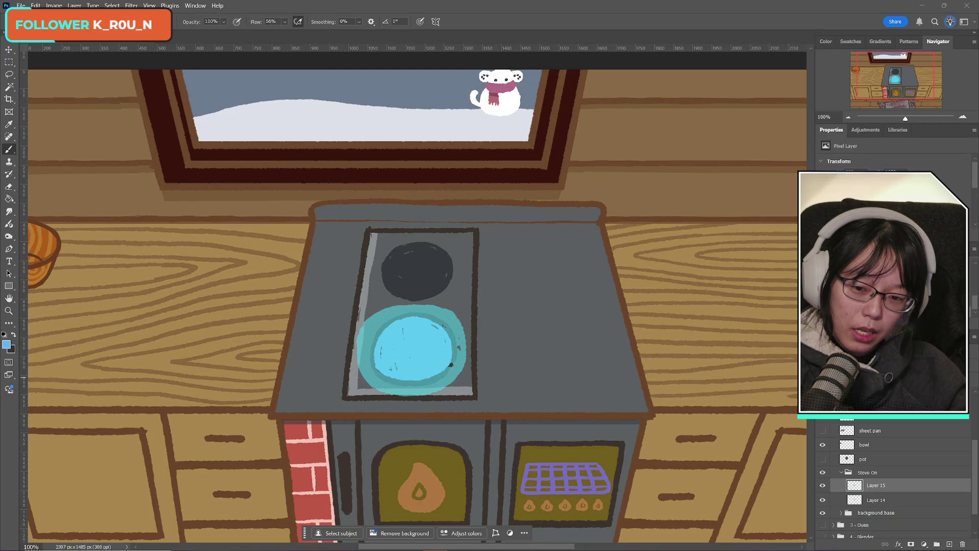
{"action": "key", "text": "ctrl+z"}
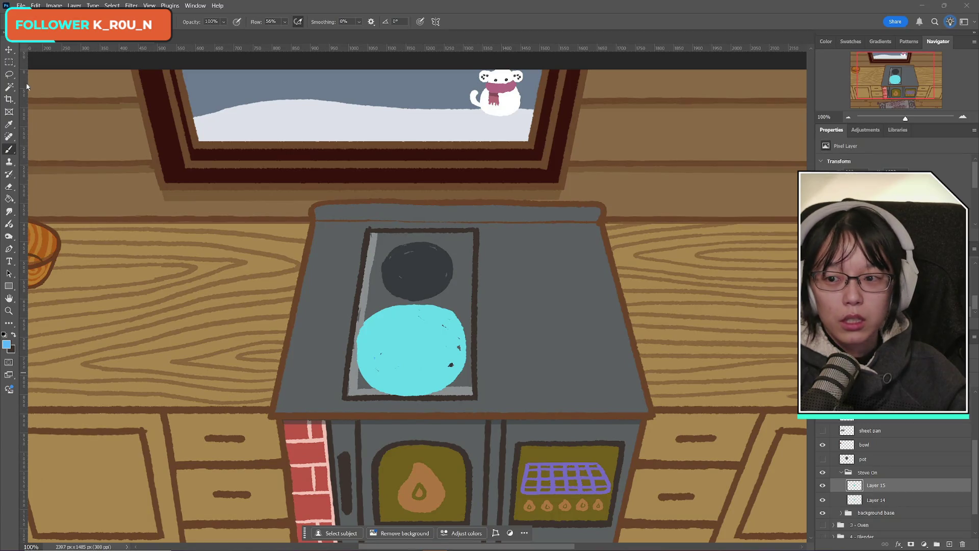
- Copy the whole cyan flame layer and paste it into a new clipboard-sized document
{"action": "key", "text": "m"}
{"action": "key", "text": "ctrl+a"}
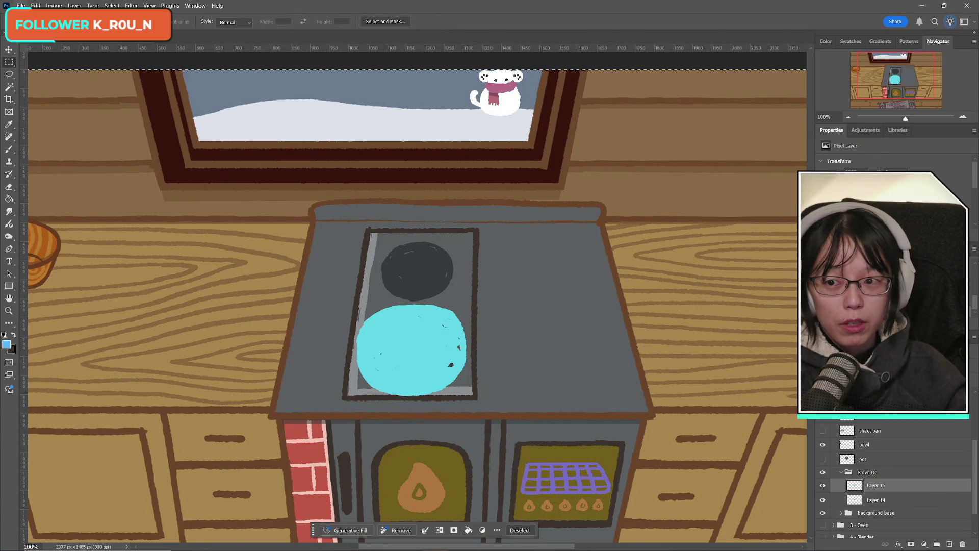
{"action": "key", "text": "ctrl+c"}
{"action": "key", "text": "ctrl+n"}
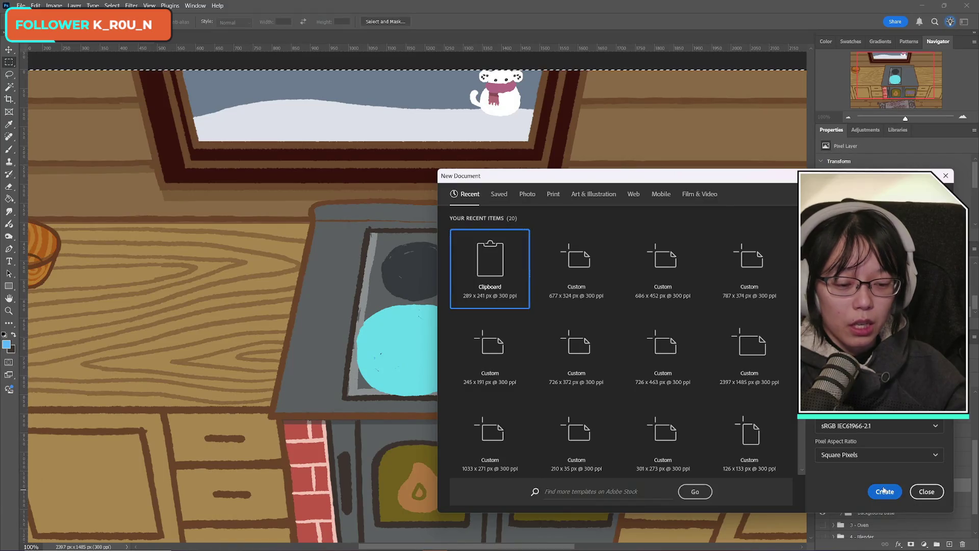
{"action": "left_click", "coordinate": [884, 491]}
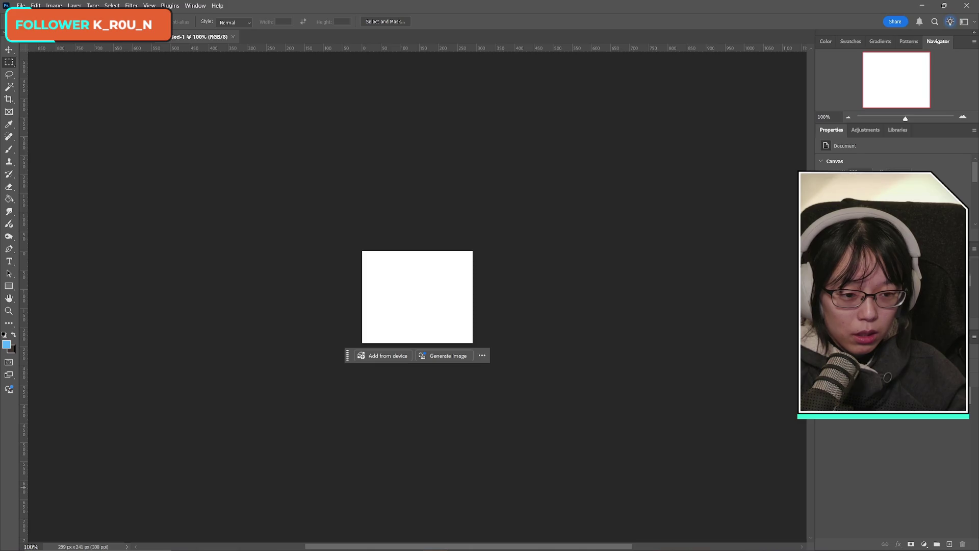
{"action": "key", "text": "ctrl+v"}
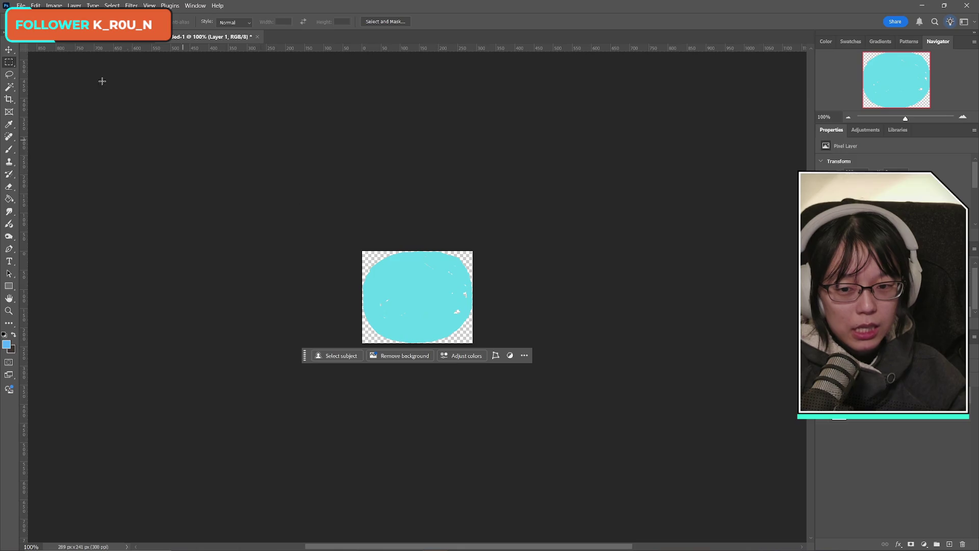
- Start File > Save a Copy with PNG as the file format
{"action": "left_click", "coordinate": [21, 6]}
{"action": "left_click", "coordinate": [50, 127]}
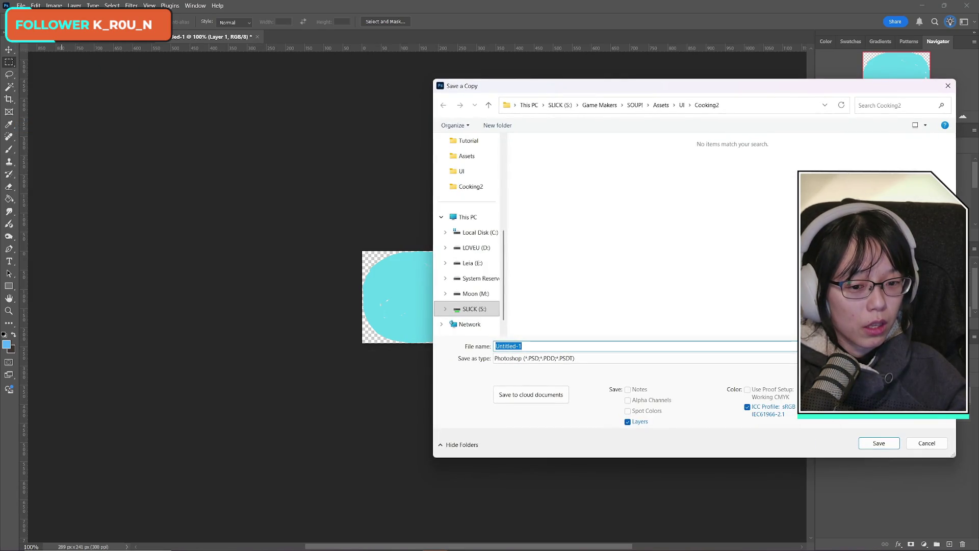
{"action": "left_click", "coordinate": [729, 358]}
{"action": "left_click", "coordinate": [663, 300]}
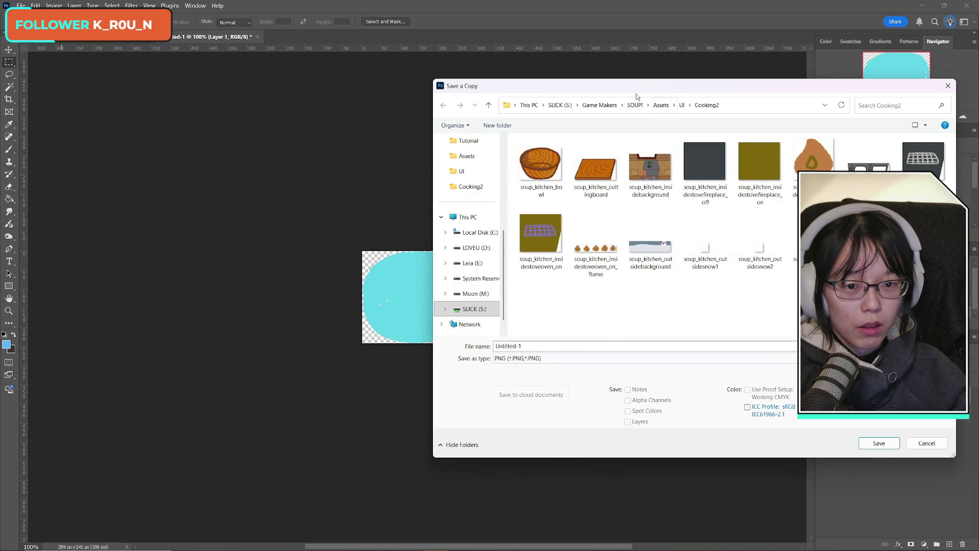
{"action": "left_click_drag", "start_coordinate": [637, 96], "coordinate": [643, 123]}
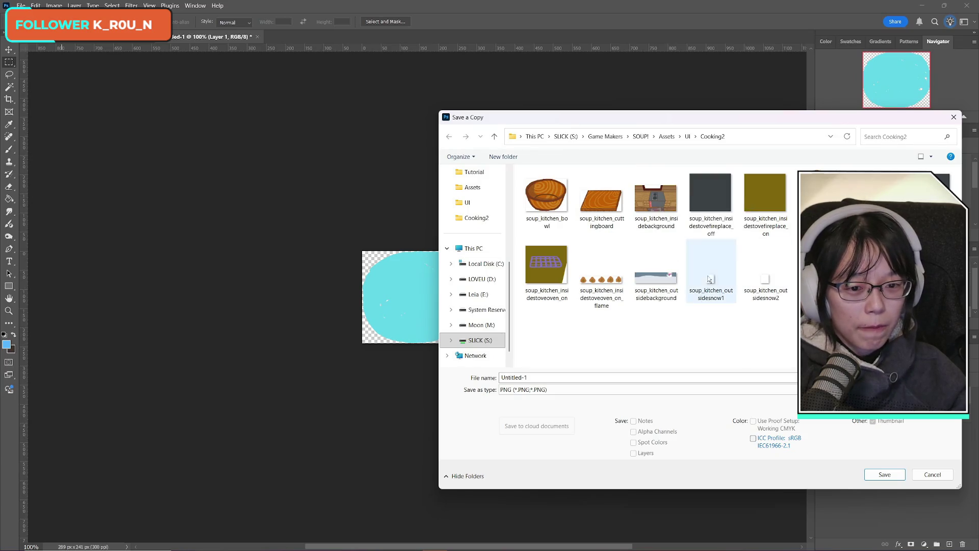
- Name the file soup_kitchen_stoveflame in Cooking2 and save the PNG copy
{"action": "left_click", "coordinate": [659, 210]}
{"action": "left_click", "coordinate": [571, 378]}
{"action": "left_click", "coordinate": [541, 378]}
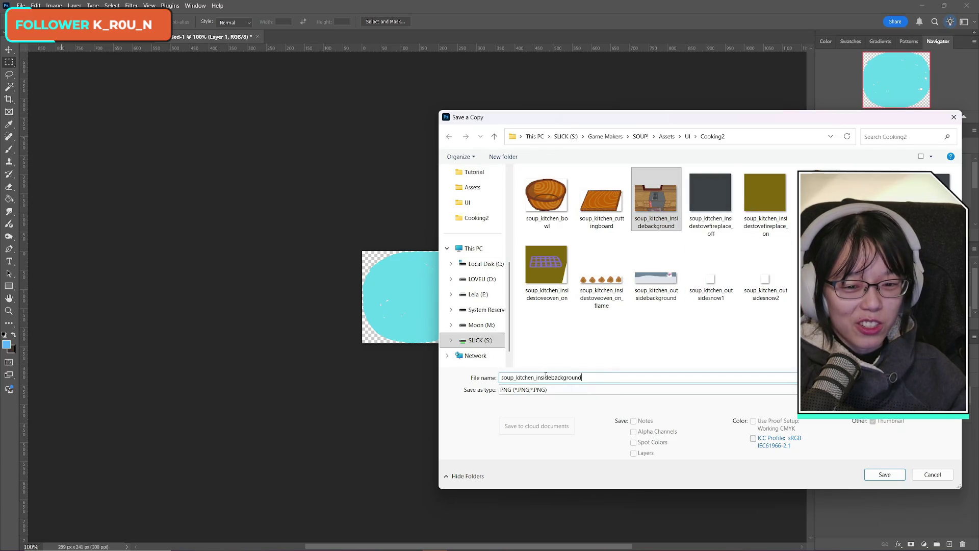
{"action": "left_click_drag", "start_coordinate": [538, 377], "coordinate": [631, 387]}
{"action": "key", "text": "BackSpace"}
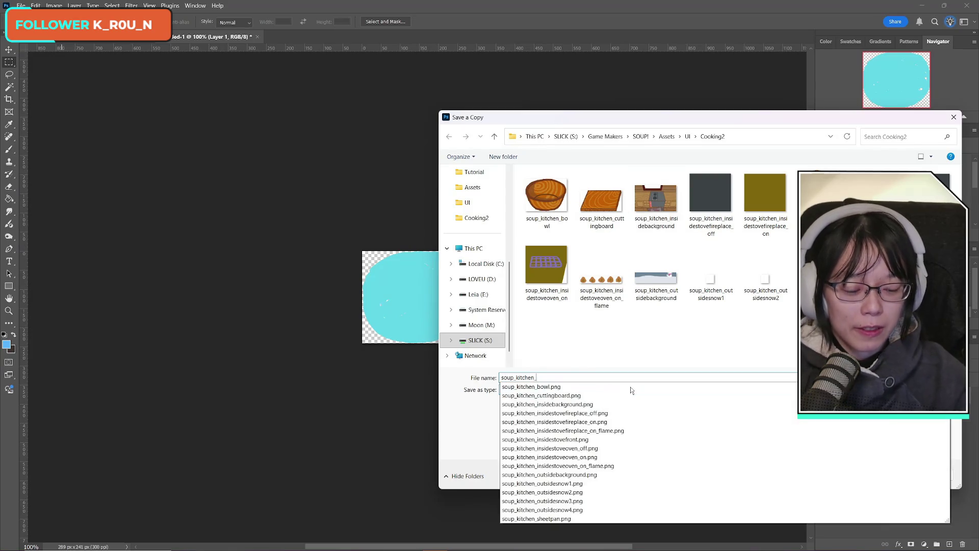
{"action": "type", "text": "stove"}
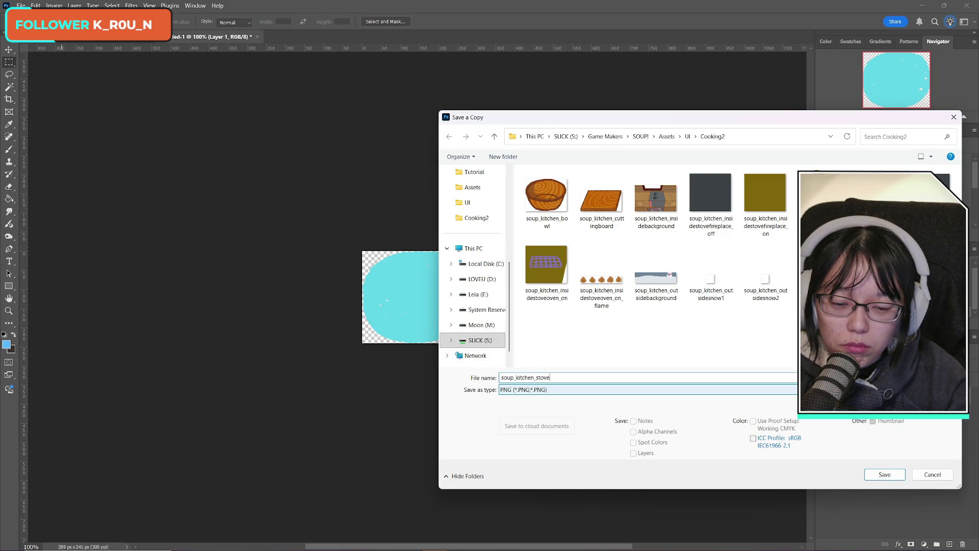
{"action": "type", "text": "flame"}
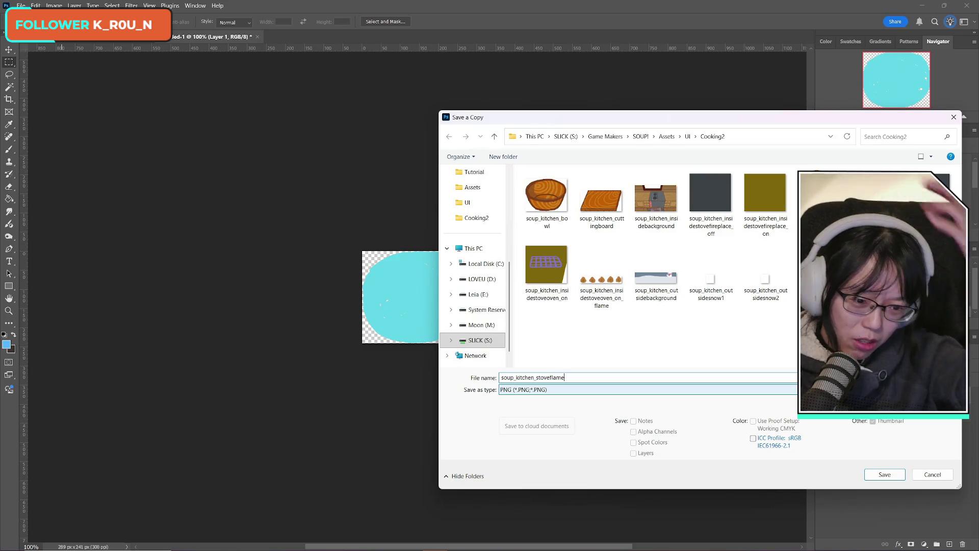
{"action": "left_click", "coordinate": [890, 478]}
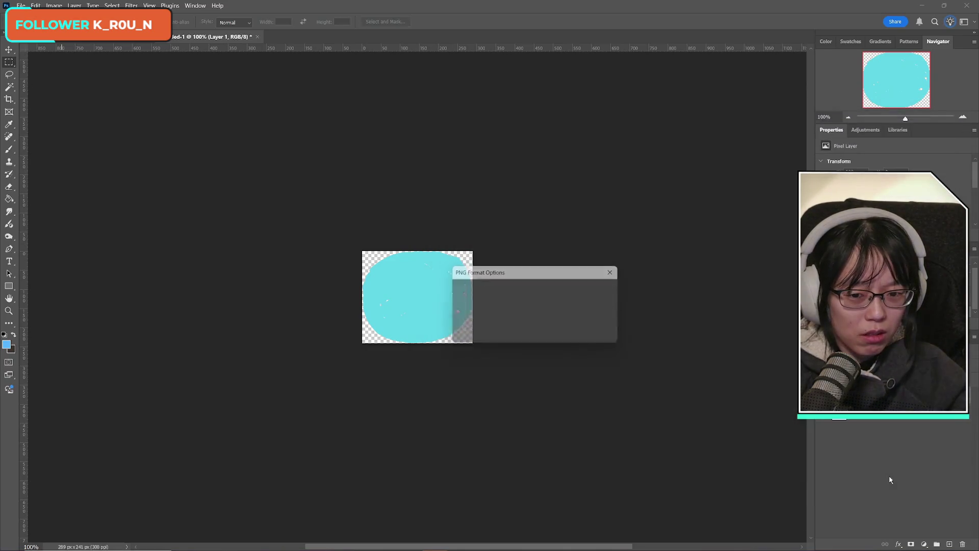
{"action": "left_click", "coordinate": [587, 290]}
{"action": "key", "text": "ctrl+Tab"}
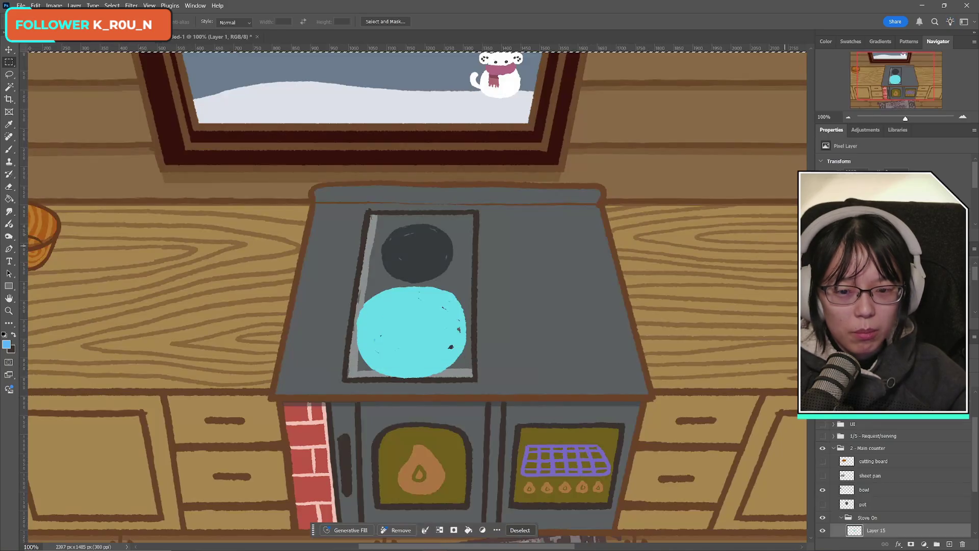
- Hide the cyan flame and paste the blue burner layer into a new 206 x 169 px document
{"action": "scroll", "coordinate": [836, 479], "scroll_direction": "down", "scroll_amount": 2}
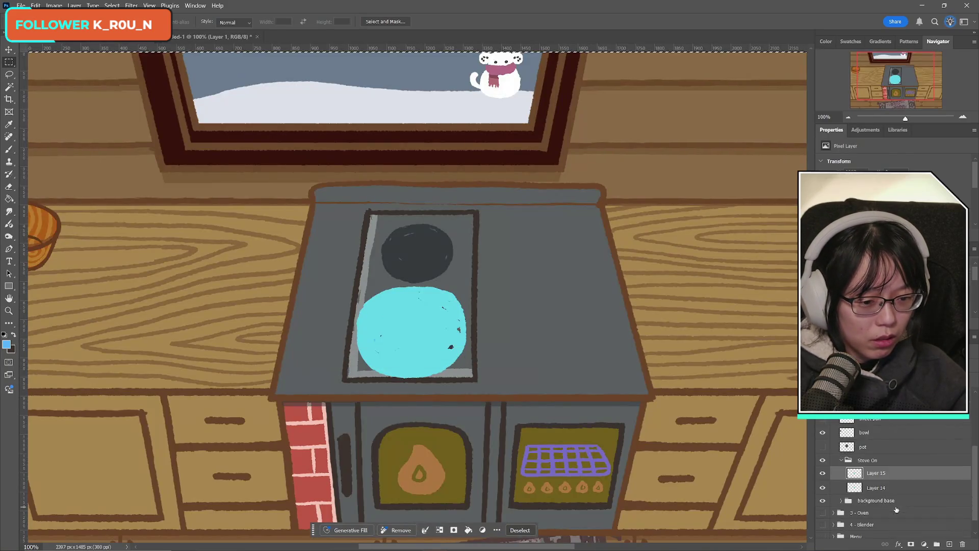
{"action": "left_click", "coordinate": [822, 473]}
{"action": "left_click", "coordinate": [822, 488]}
{"action": "left_click", "coordinate": [822, 488]}
{"action": "left_click", "coordinate": [876, 488]}
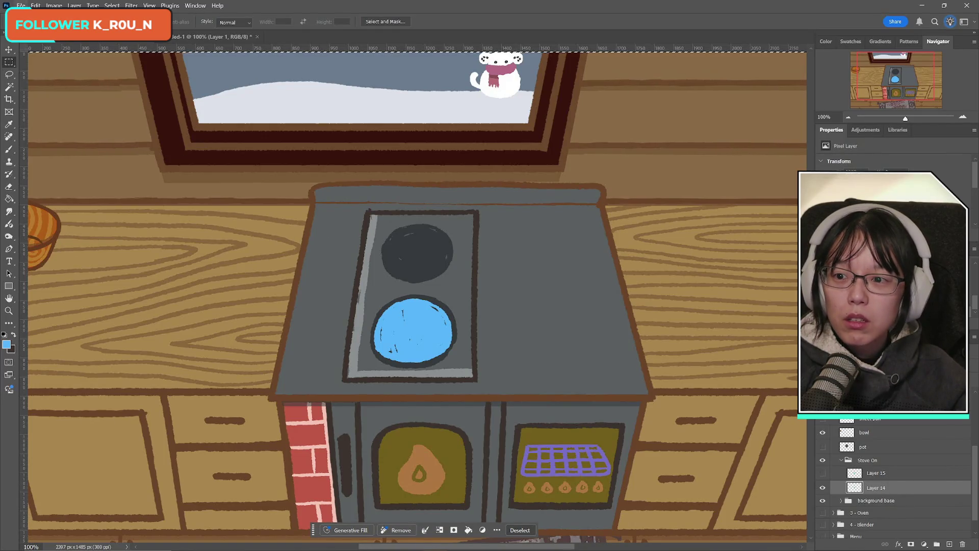
{"action": "key", "text": "ctrl+n"}
{"action": "key", "text": "Return"}
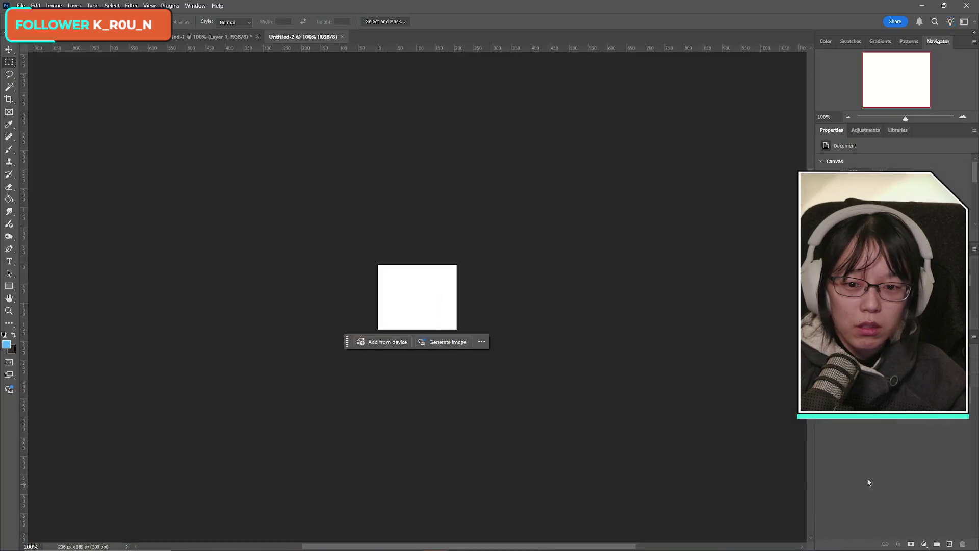
{"action": "key", "text": "ctrl+v"}
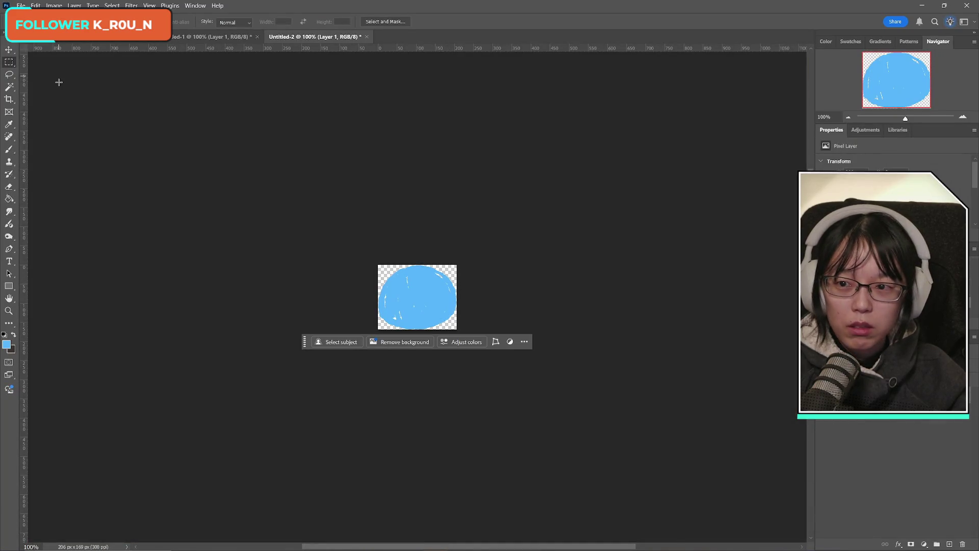
- Start Save a Copy as PNG, reusing soup_kitchen_stoveflame and trimming it to soup_kitchen_stove
{"action": "left_click", "coordinate": [21, 5]}
{"action": "left_click", "coordinate": [45, 127]}
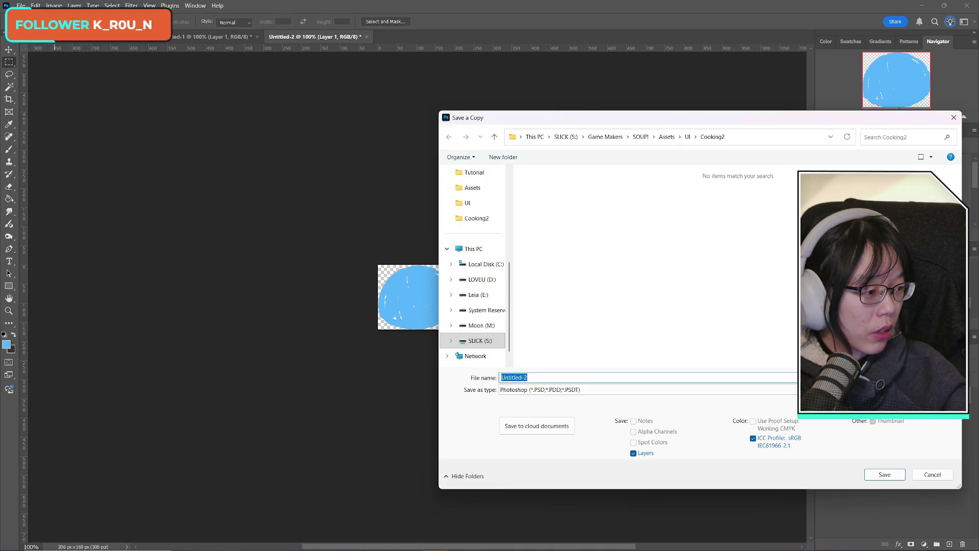
{"action": "left_click", "coordinate": [671, 390]}
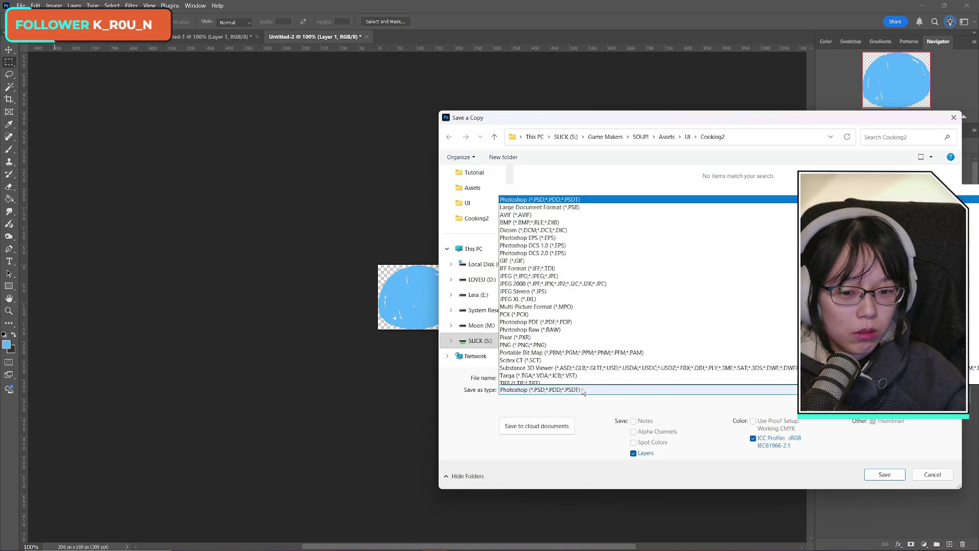
{"action": "scroll", "coordinate": [704, 332], "scroll_direction": "down", "scroll_amount": 1}
{"action": "left_click", "coordinate": [704, 332]}
{"action": "left_click", "coordinate": [546, 334]}
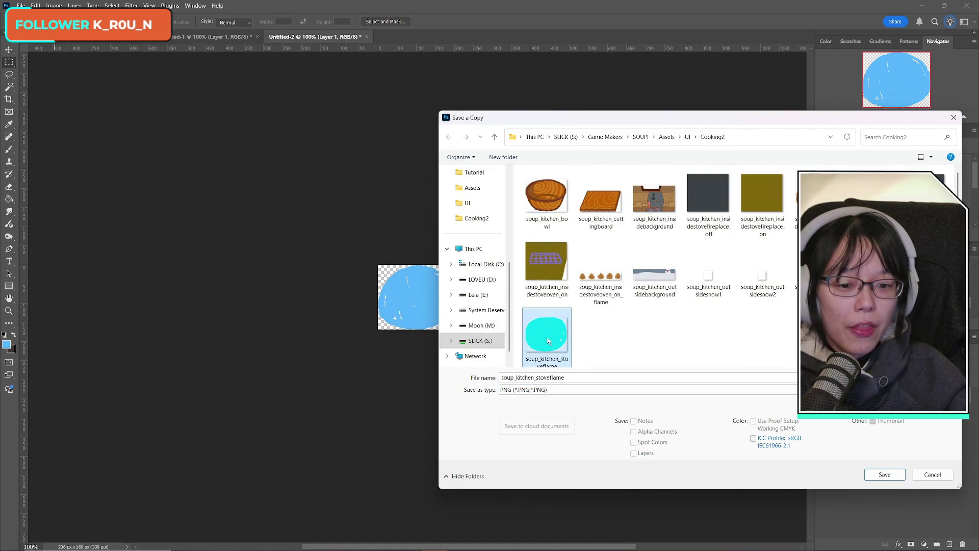
{"action": "left_click", "coordinate": [581, 376]}
{"action": "key", "text": "BackSpace"}
{"action": "key", "text": "BackSpace"}
{"action": "key", "text": "BackSpace"}
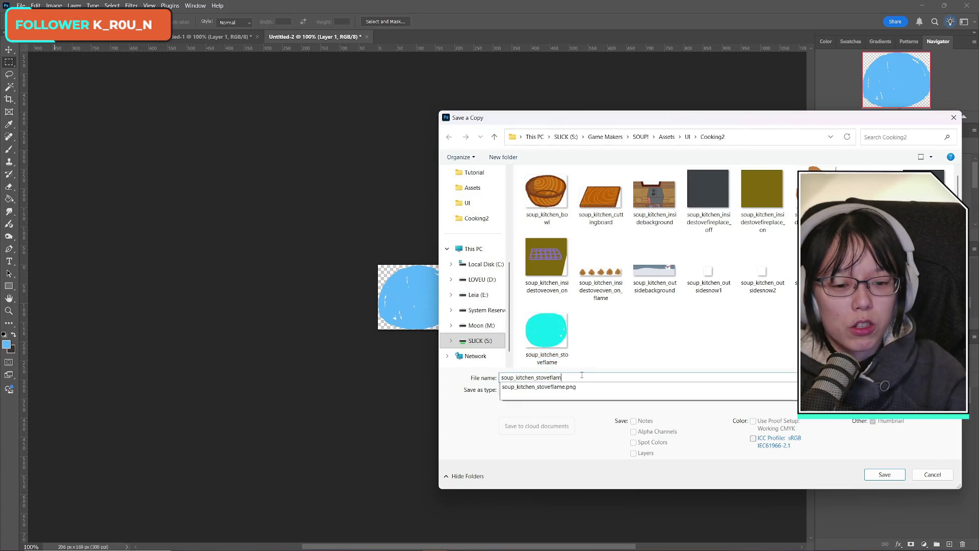